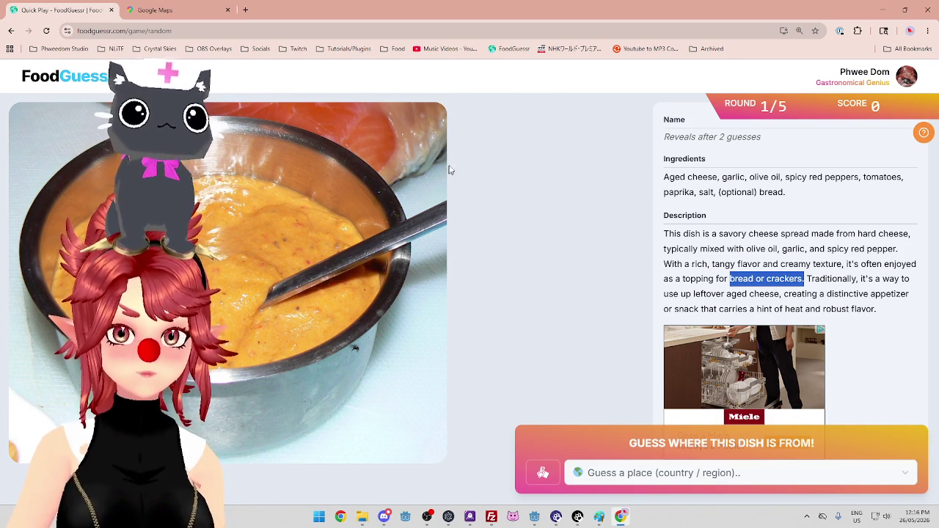
Highlight the leftover aged-cheese phrases in the dish description, then switch to Google Maps.
drag(829, 279, 881, 279)
drag(716, 293, 782, 294)
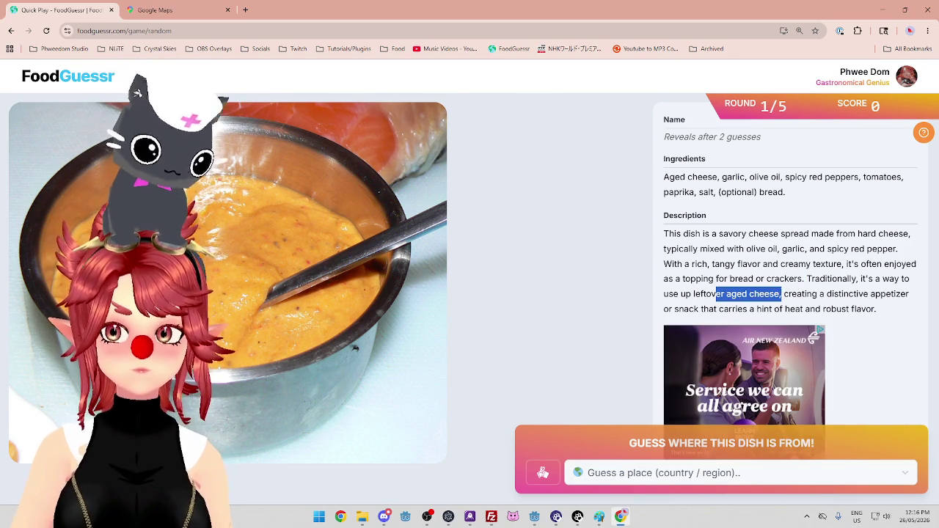
click(158, 11)
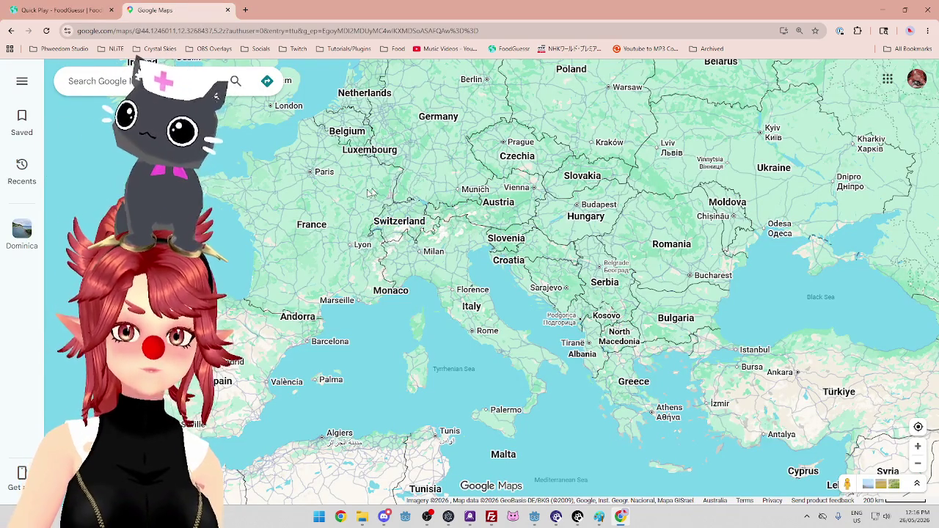
Pan the map to Spain and the western Mediterranean, then return to FoodGuessr.
mouse_move(249, 363)
mouse_down()
mouse_move(246, 378)
mouse_move(279, 323)
mouse_move(389, 275)
mouse_move(397, 294)
mouse_up()
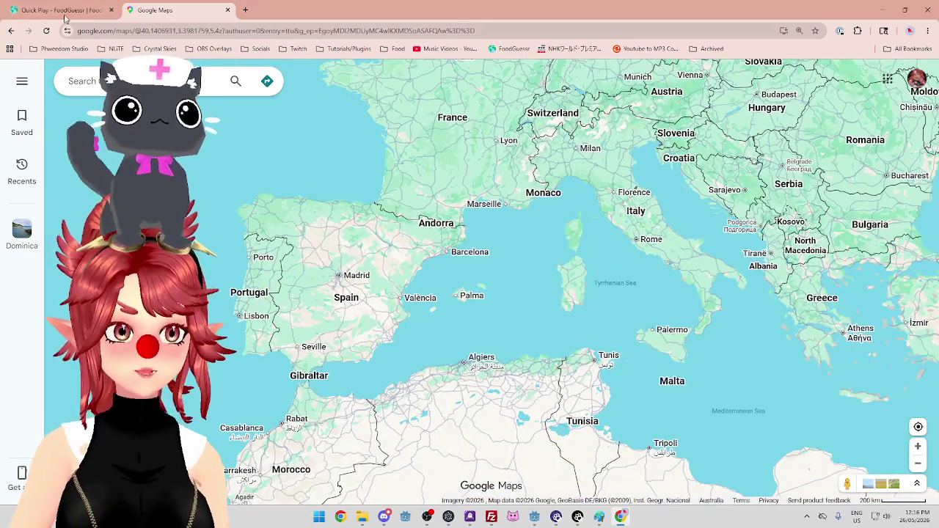
click(64, 16)
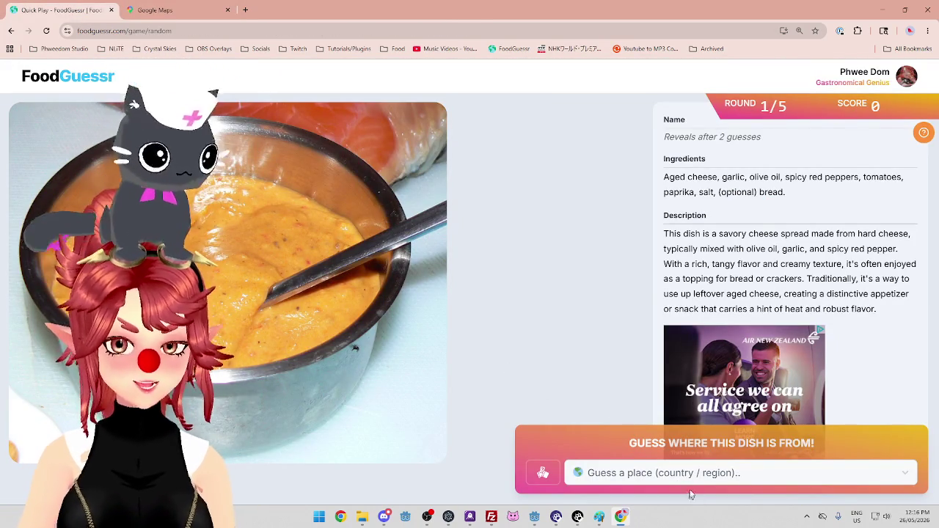
Guess Spain as the cheese-spread dish's country of origin.
click(649, 475)
text(sp)
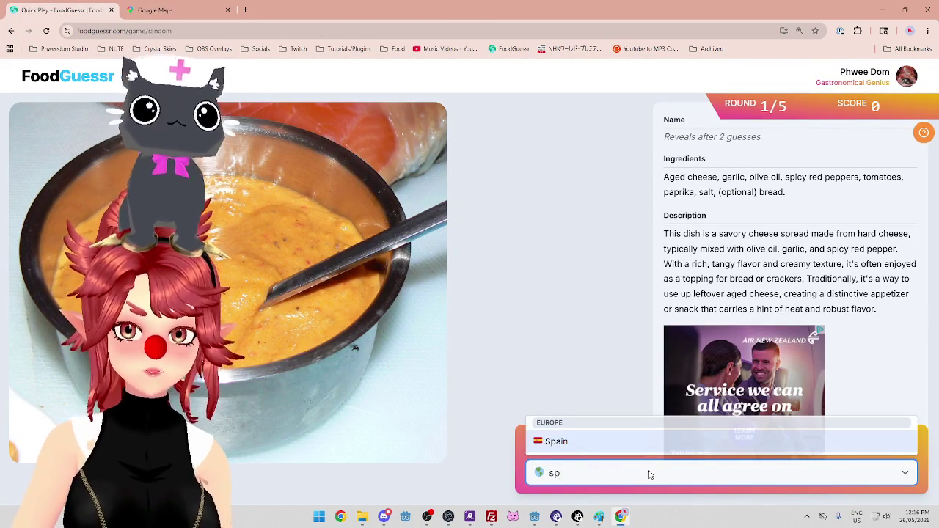
click(637, 443)
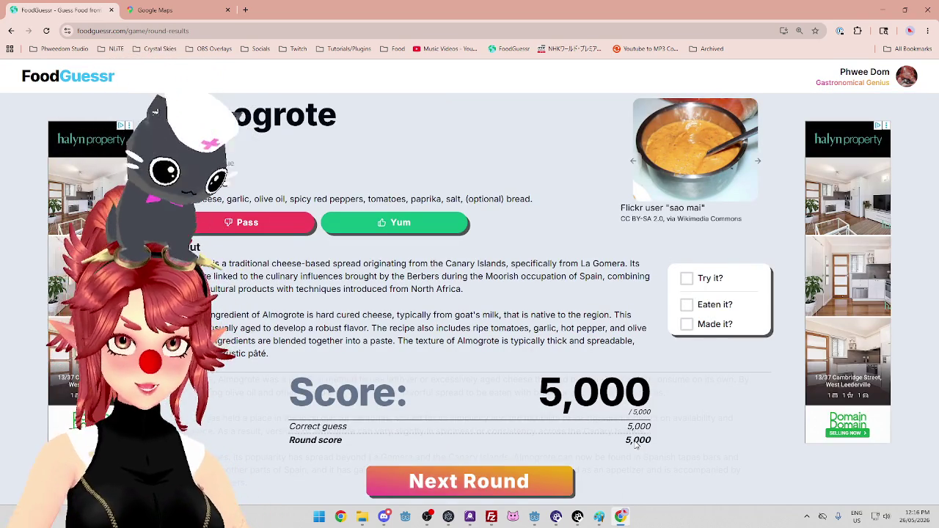
Read the results, highlighting the aged cheese and olive oil lines, and copy 'Almogrote'.
scroll(561, 297, down, 1)
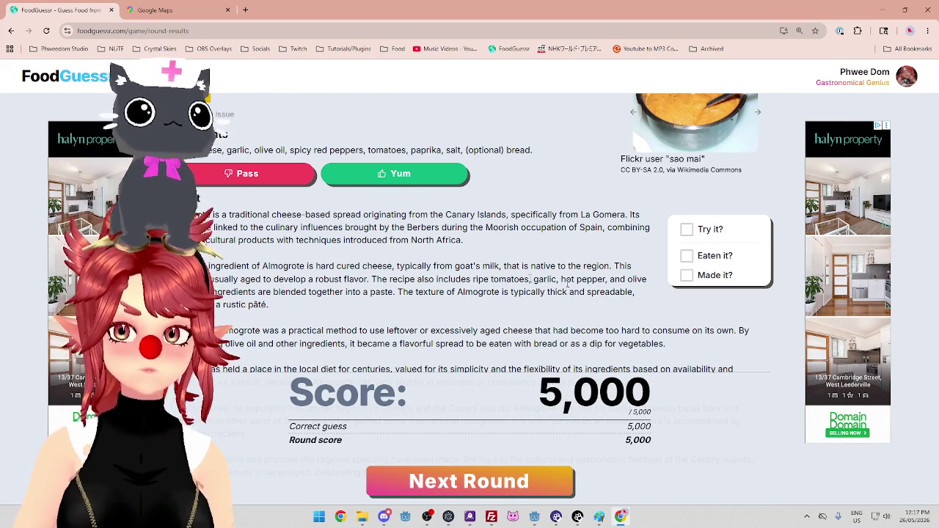
scroll(591, 291, down, 1)
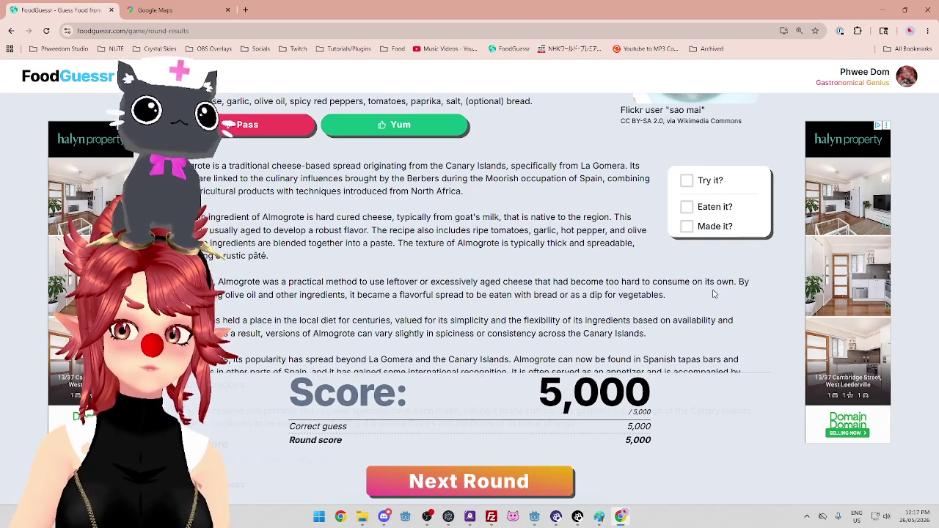
drag(380, 282, 646, 286)
mouse_move(220, 295)
mouse_down()
mouse_move(329, 305)
mouse_move(499, 295)
mouse_up()
scroll(499, 294, down, 1)
drag(243, 271, 417, 285)
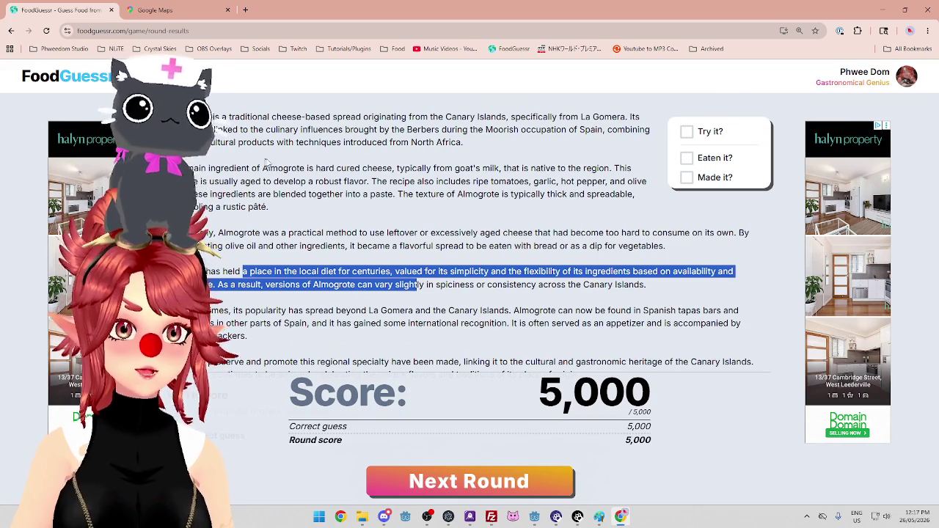
scroll(417, 285, up, 3)
double_click(334, 116)
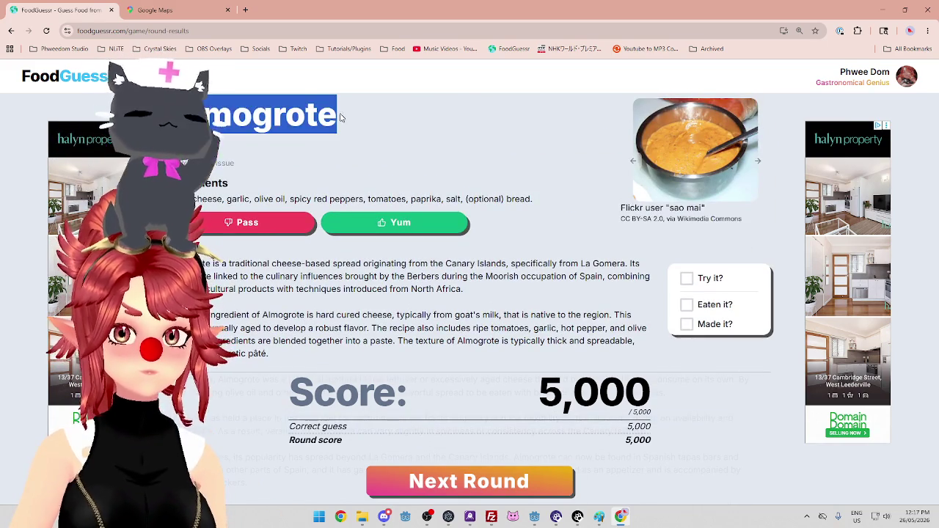
key(ctrl+c)
Search Google for almogrote and open the webtenerife.co.uk La Gomera cheese sauce page.
key(ctrl+t)
key(ctrl+v)
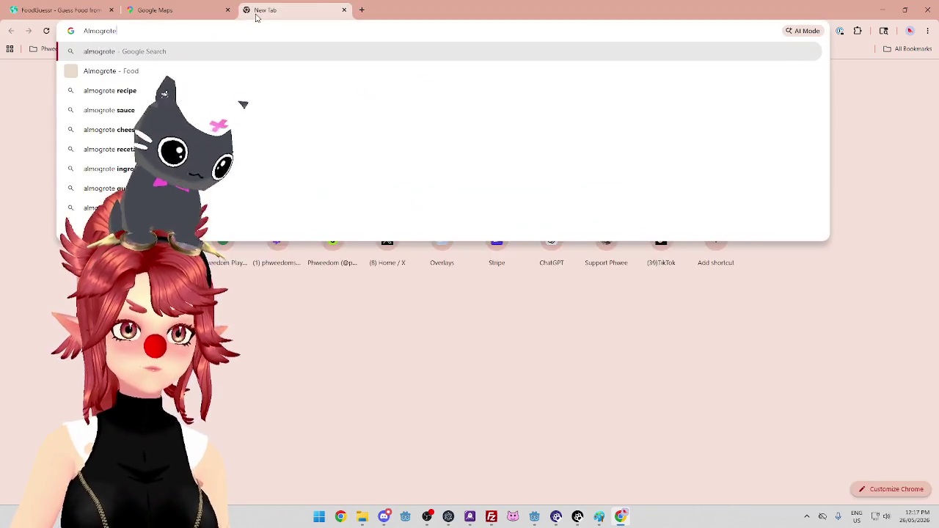
key(Return)
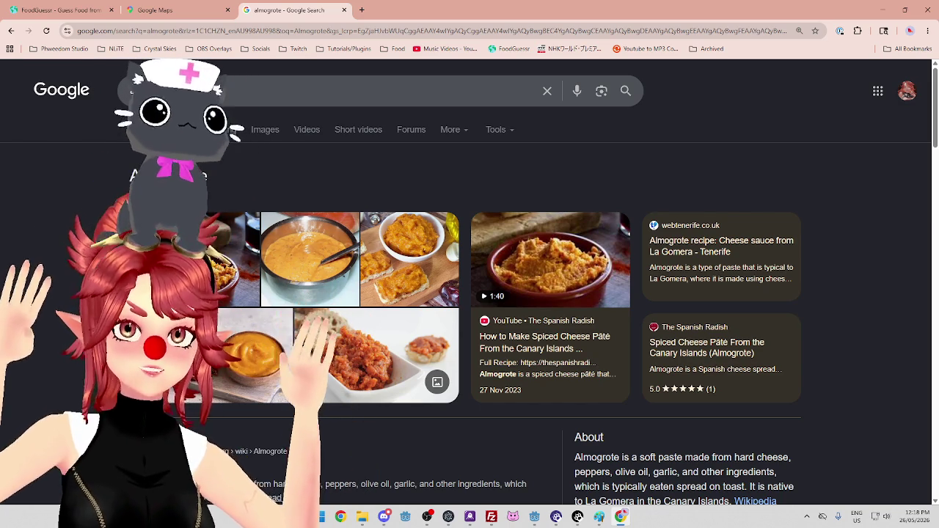
scroll(368, 304, down, 3)
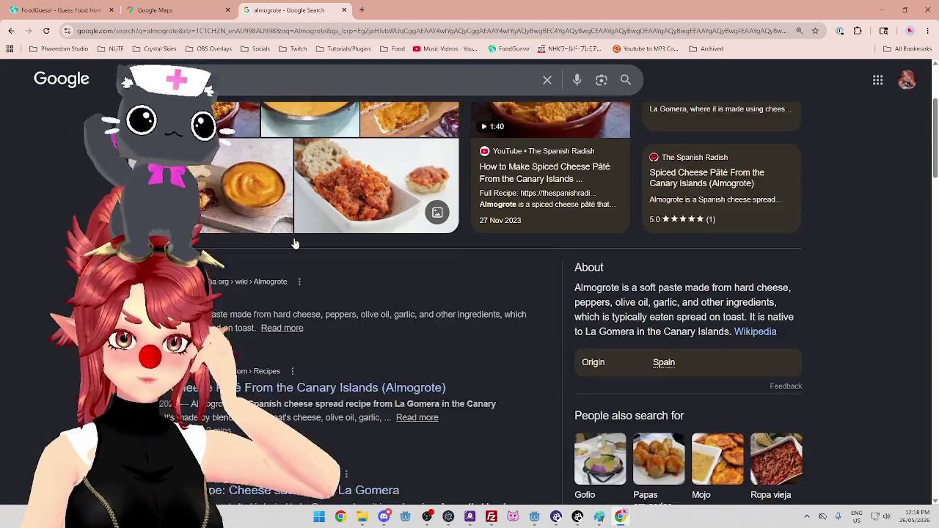
scroll(367, 304, down, 2)
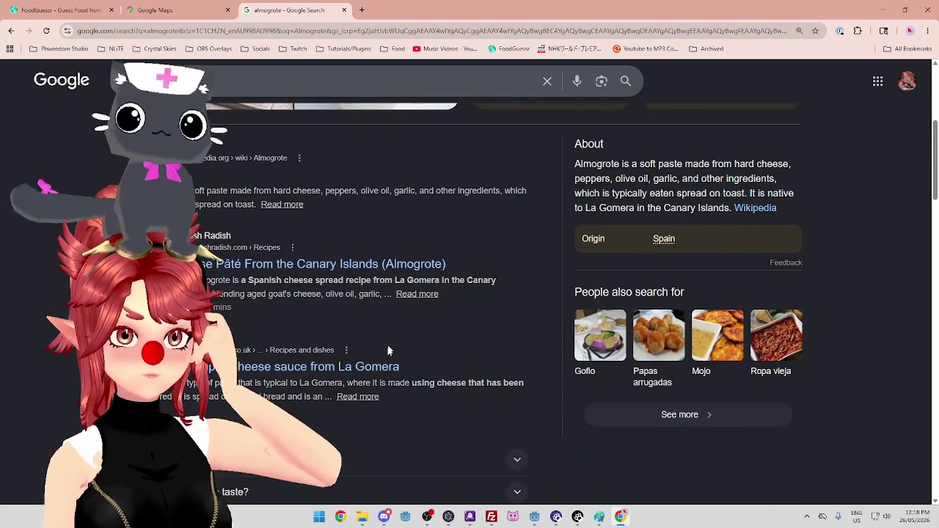
click(365, 367)
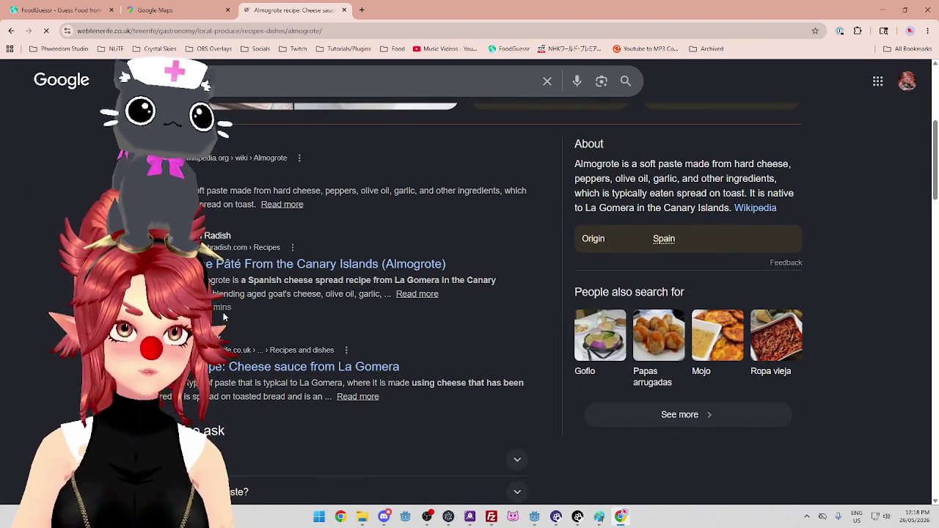
Scroll through the Almogrote recipe page, highlighting sentences in its description.
scroll(363, 315, down, 2)
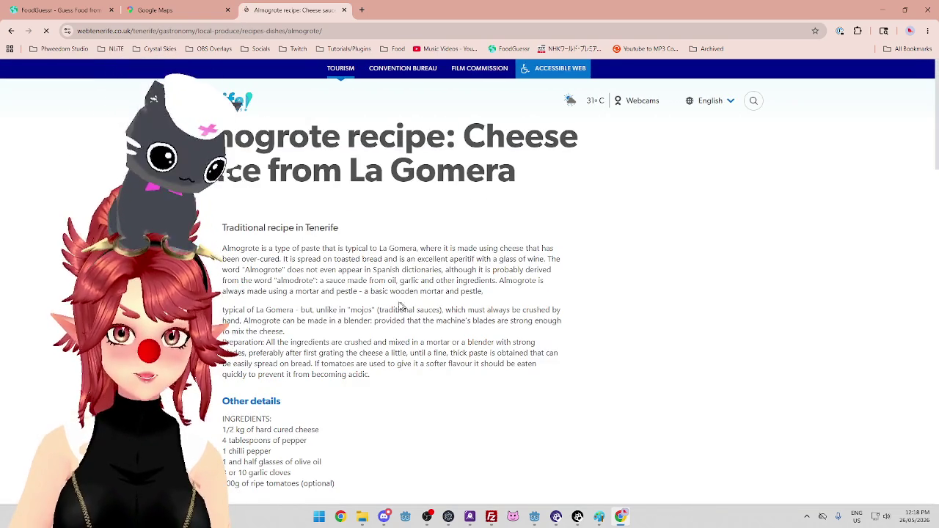
scroll(292, 273, down, 1)
drag(263, 225, 512, 225)
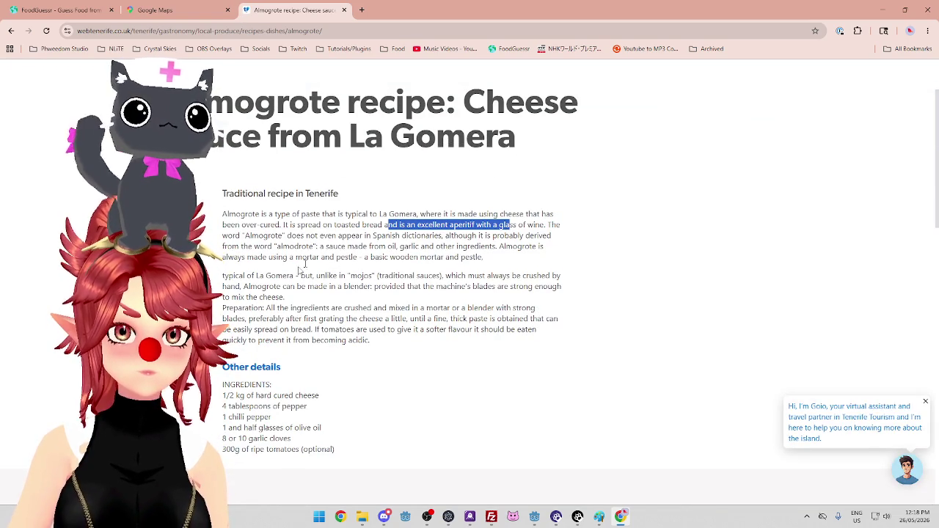
scroll(380, 290, down, 3)
scroll(380, 290, down, 8)
scroll(375, 325, up, 10)
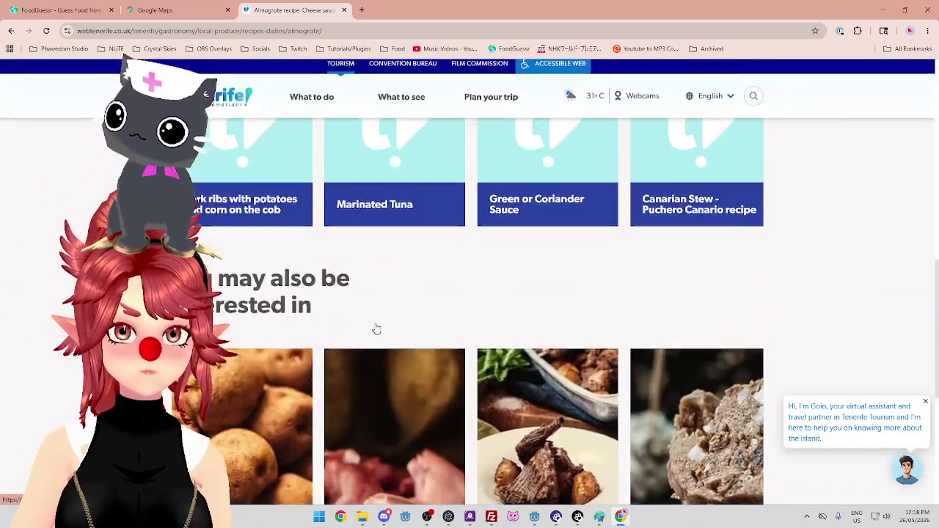
scroll(375, 328, up, 1)
mouse_move(345, 296)
mouse_down()
mouse_move(223, 296)
mouse_move(425, 297)
mouse_move(286, 286)
mouse_up()
click(224, 296)
Highlight preparation notes on grating cheese, thick paste, tomatoes, and the hard cured cheese ingredient.
mouse_move(516, 297)
mouse_down()
mouse_move(266, 297)
mouse_move(505, 297)
mouse_move(490, 296)
mouse_up()
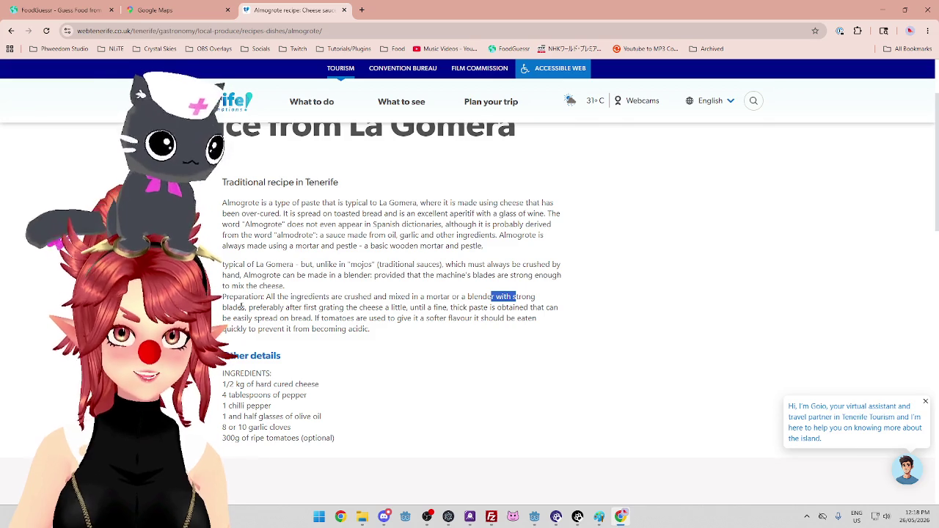
drag(253, 308, 373, 305)
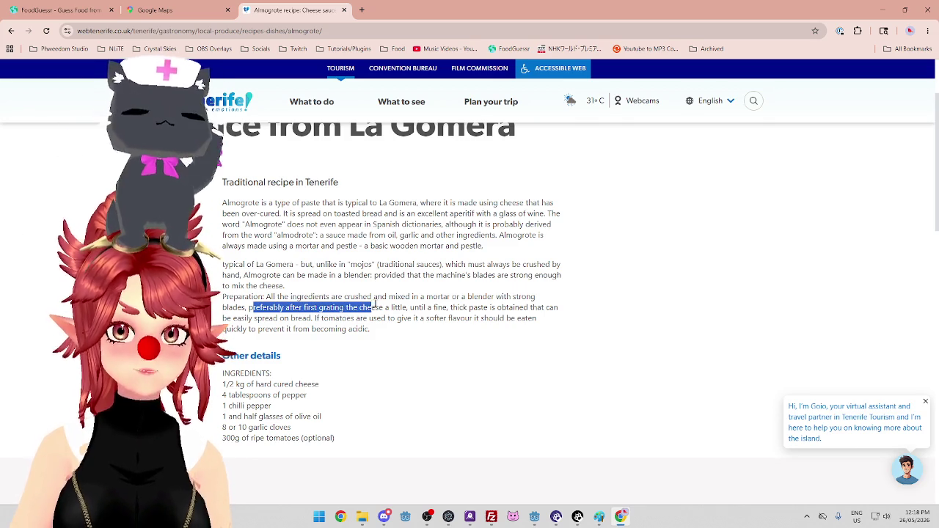
click(423, 308)
mouse_move(460, 308)
mouse_down()
mouse_move(550, 318)
mouse_move(562, 311)
mouse_up()
drag(258, 319, 504, 318)
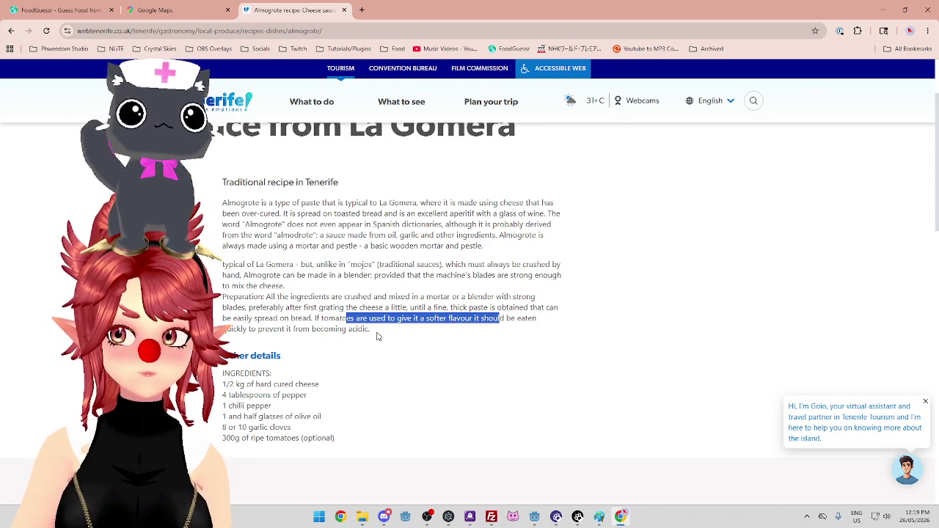
click(378, 337)
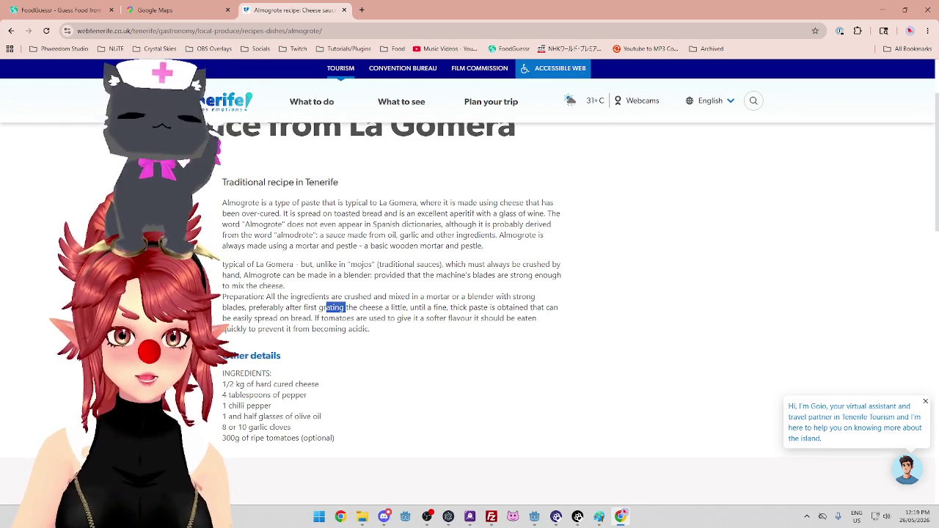
drag(274, 384, 328, 390)
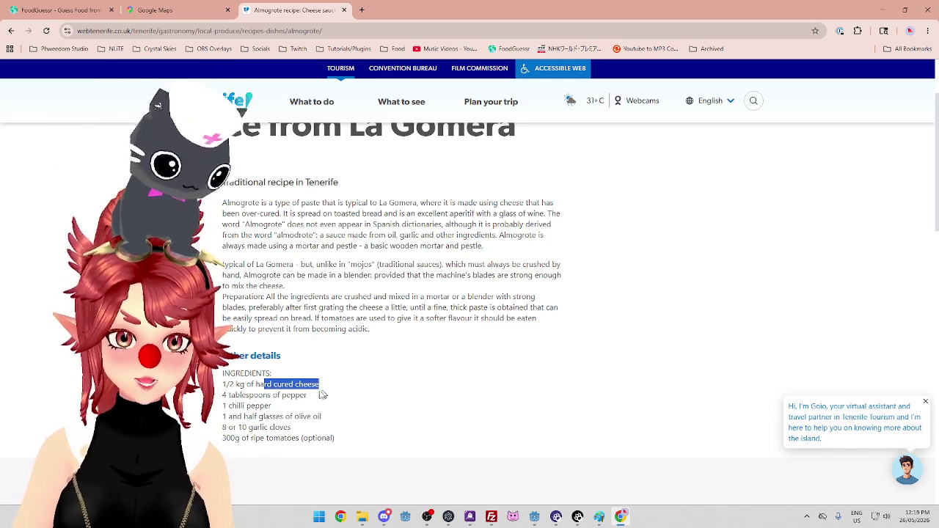
Highlight the 4 tablespoons of pepper and ripe tomatoes lines in the ingredient list.
drag(241, 395, 301, 397)
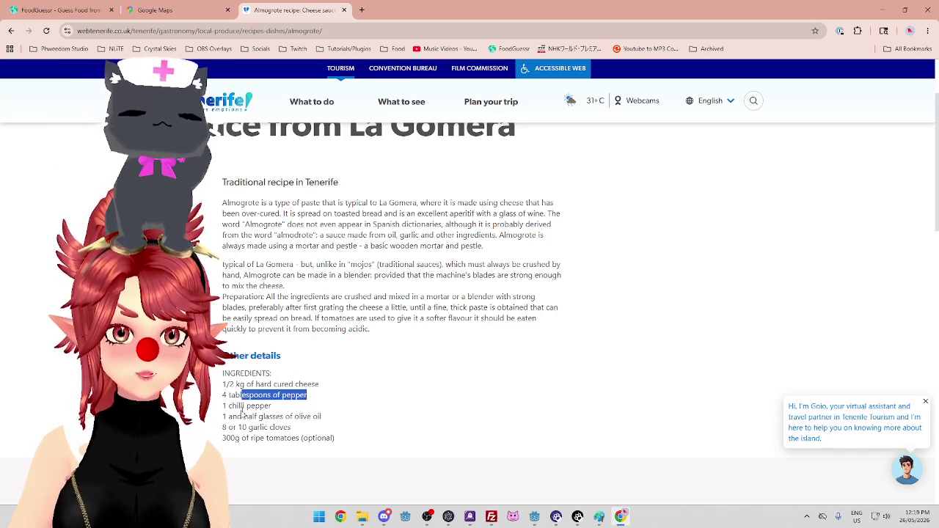
click(283, 405)
drag(230, 397, 316, 402)
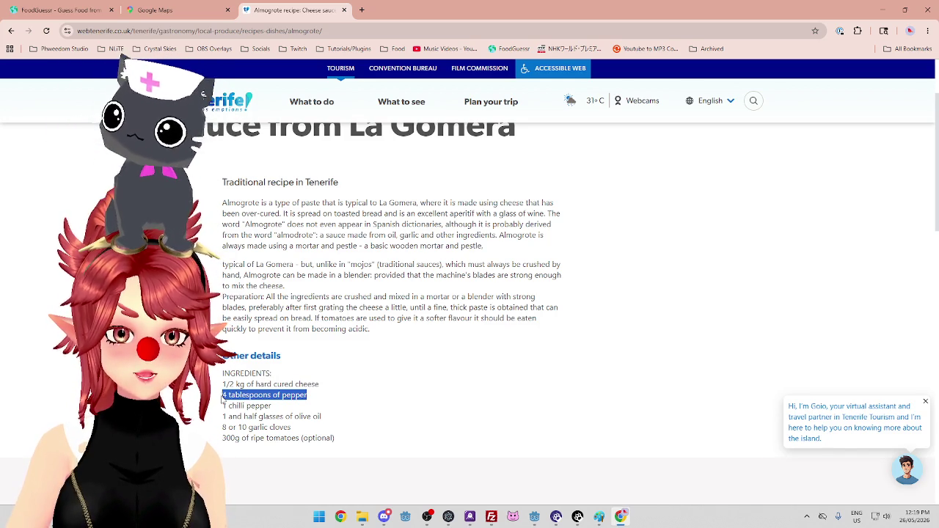
click(308, 392)
mouse_move(312, 398)
mouse_down()
mouse_move(223, 397)
mouse_move(237, 416)
mouse_move(225, 416)
mouse_move(284, 416)
mouse_move(257, 416)
mouse_move(289, 427)
mouse_up()
click(288, 420)
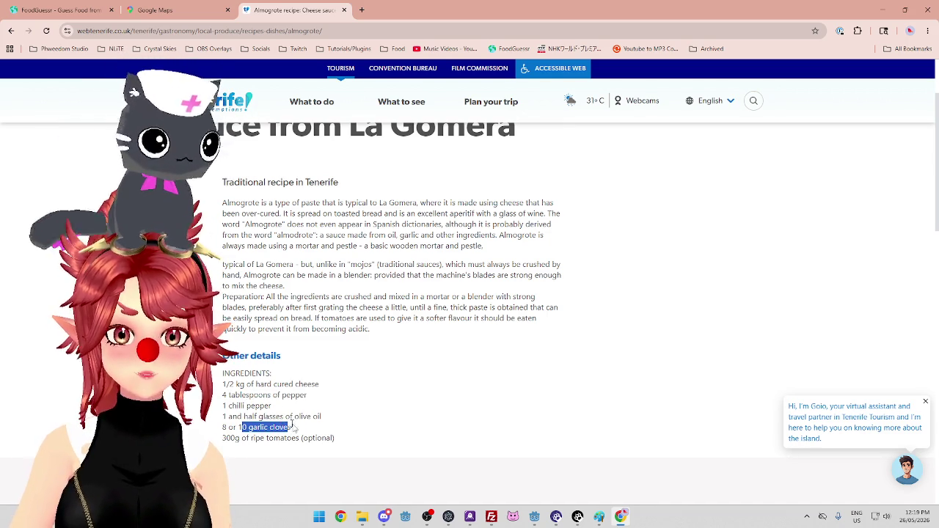
drag(235, 438, 302, 438)
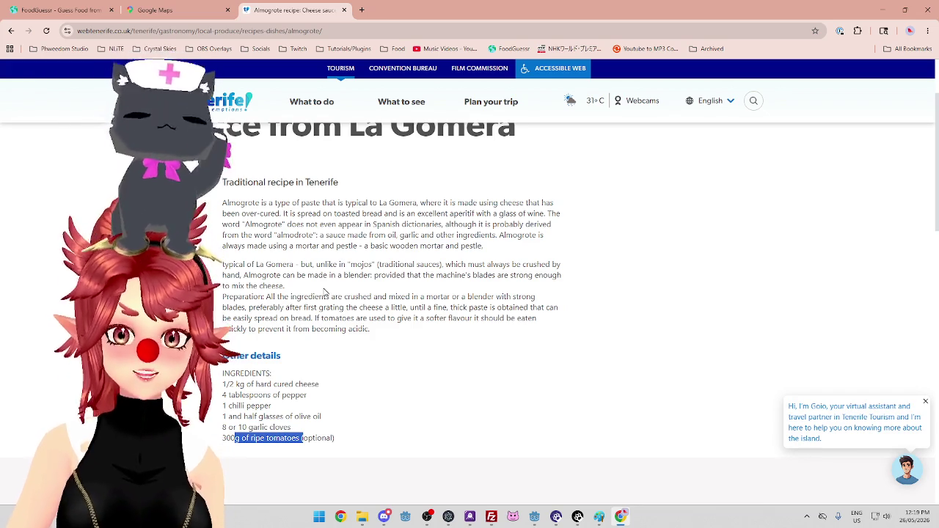
Recheck the pepper and 300g ripe tomatoes ingredients, then return to the FoodGuessr results.
scroll(325, 291, up, 3)
scroll(325, 328, down, 6)
scroll(325, 329, up, 2)
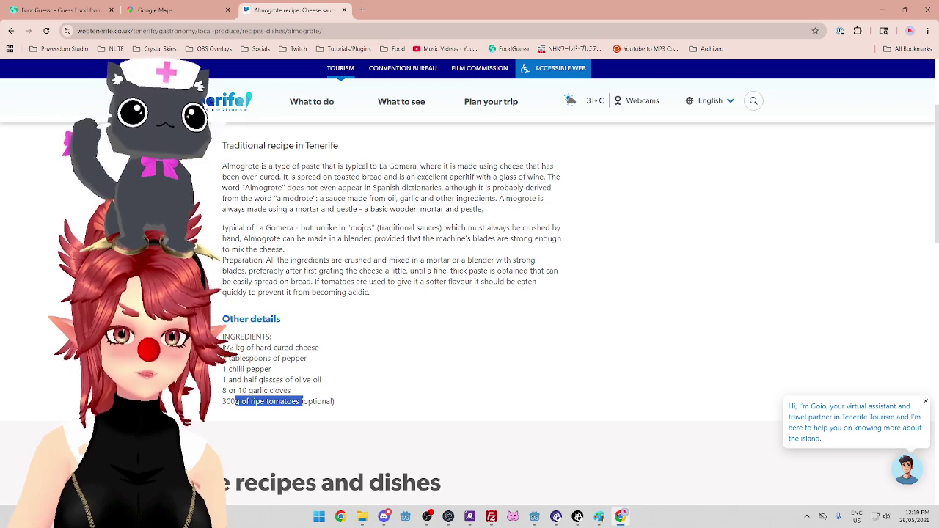
drag(220, 358, 300, 358)
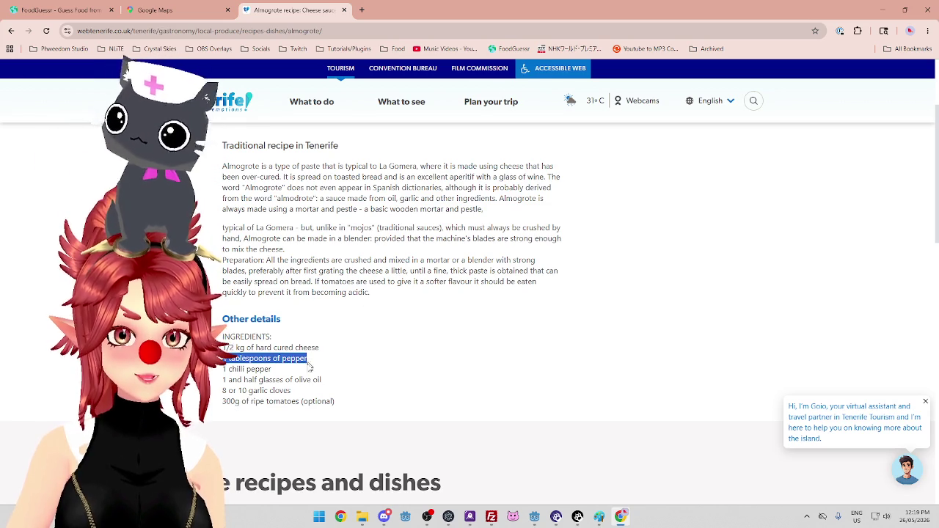
mouse_move(299, 402)
mouse_down()
mouse_move(249, 391)
mouse_move(218, 412)
mouse_up()
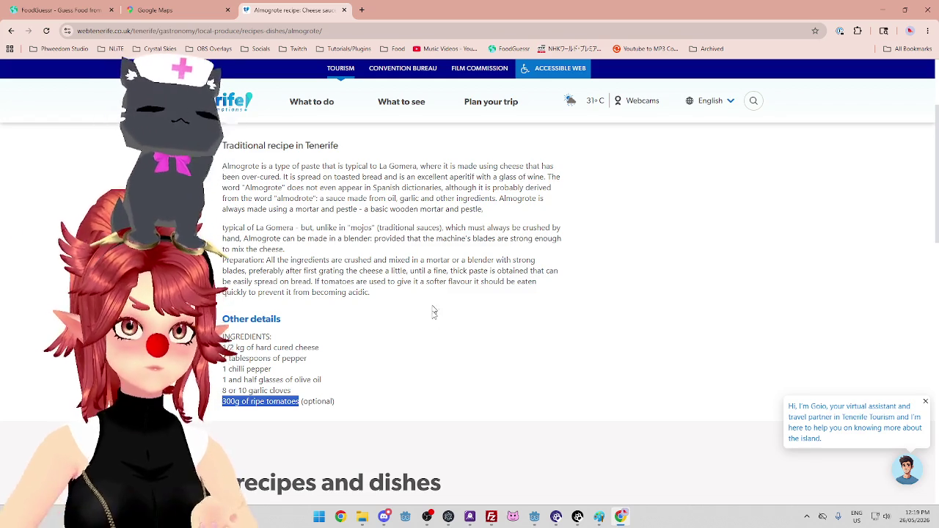
scroll(433, 300, up, 2)
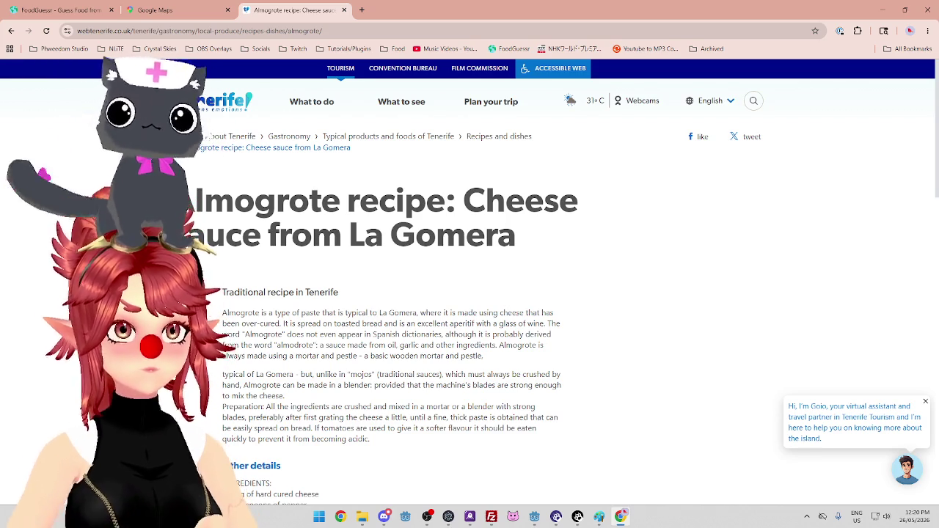
key(ctrl+Tab)
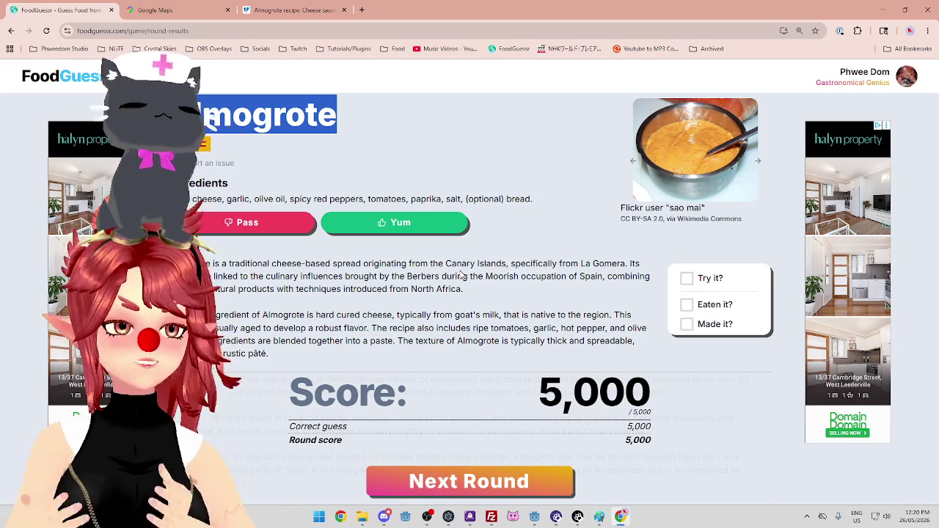
Rate Almogrote Yum, advance to the next dish, and view both cherry blossom tea photos.
click(432, 228)
key(space)
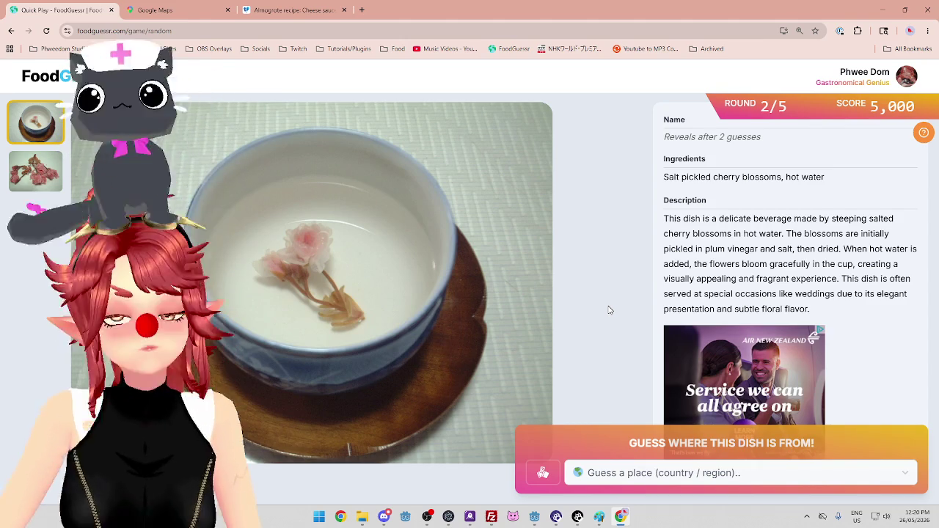
click(41, 182)
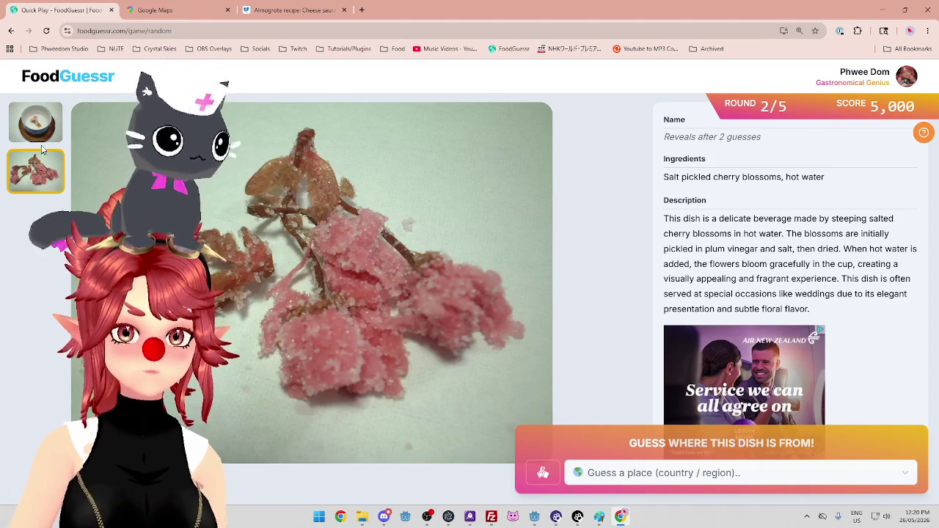
click(42, 139)
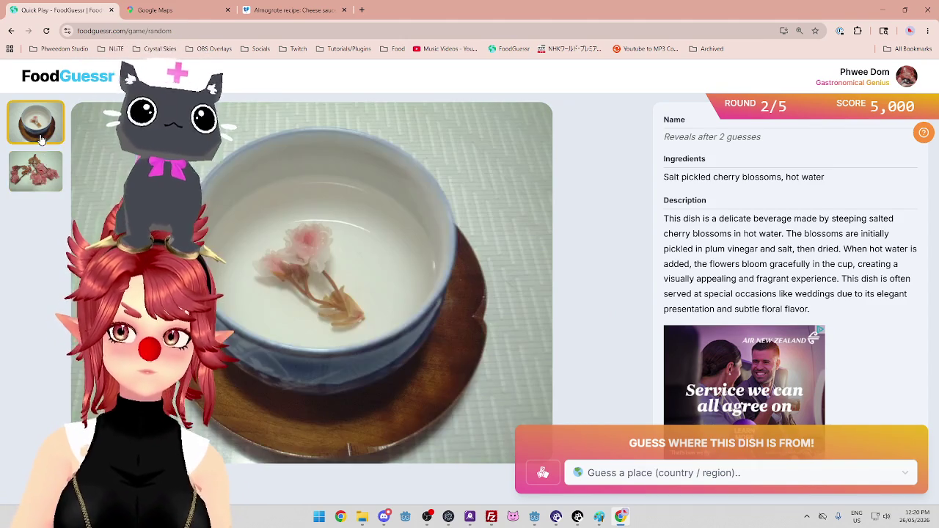
Guess Japan as the cherry blossom tea's country of origin.
click(760, 478)
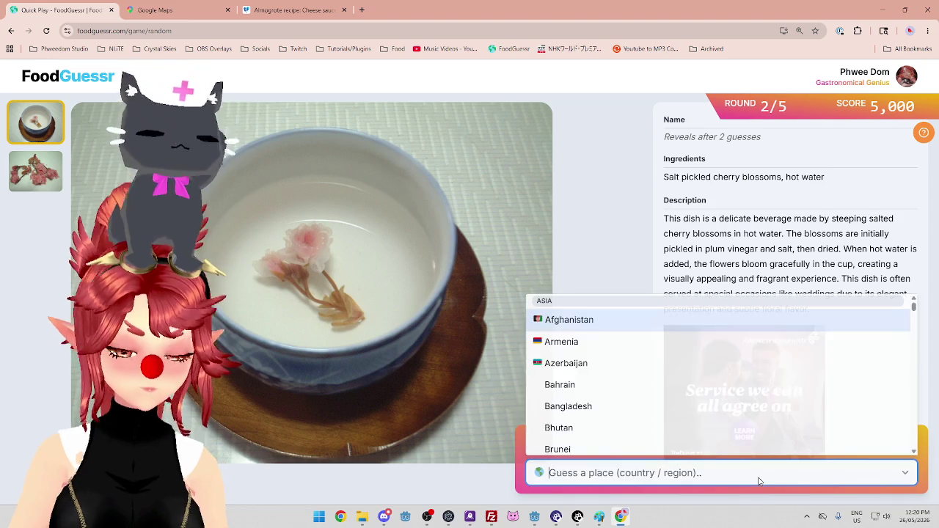
text(ja)
click(569, 408)
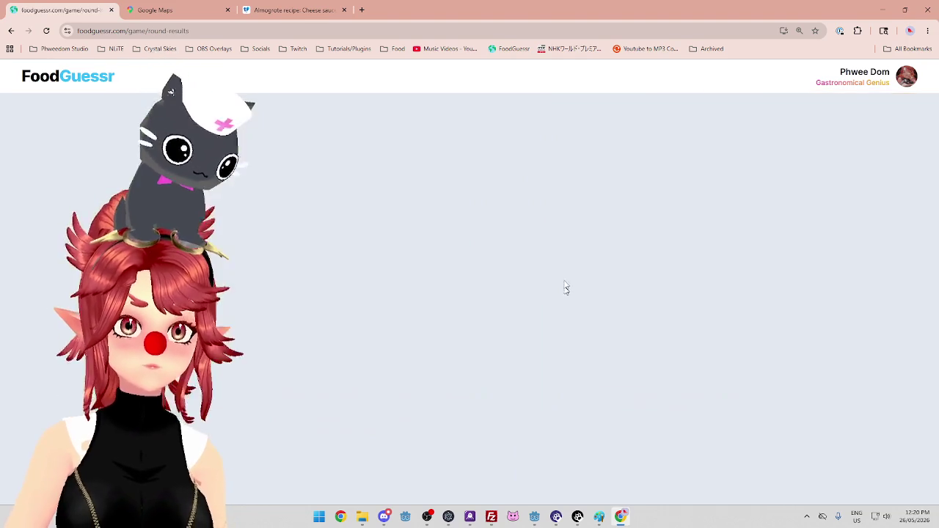
click(422, 223)
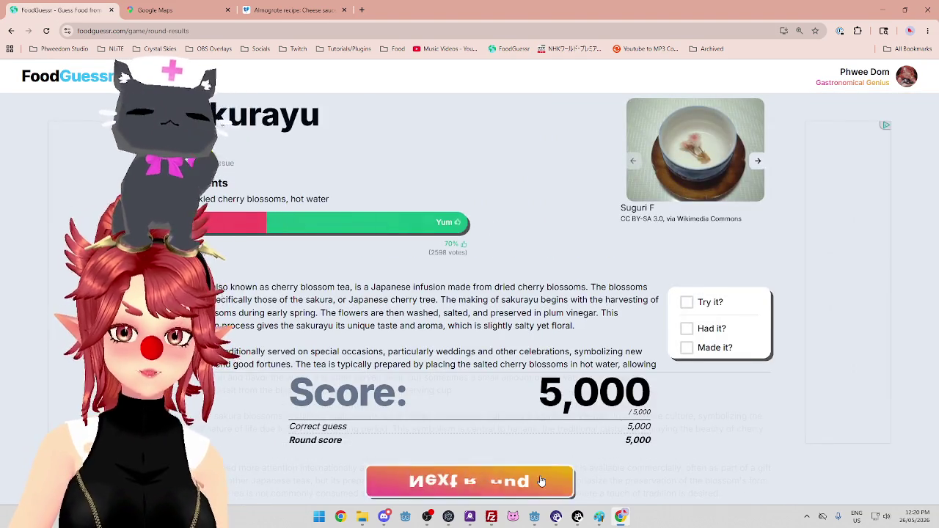
Start round 3 of 5 from the Sakurayu results page.
click(541, 480)
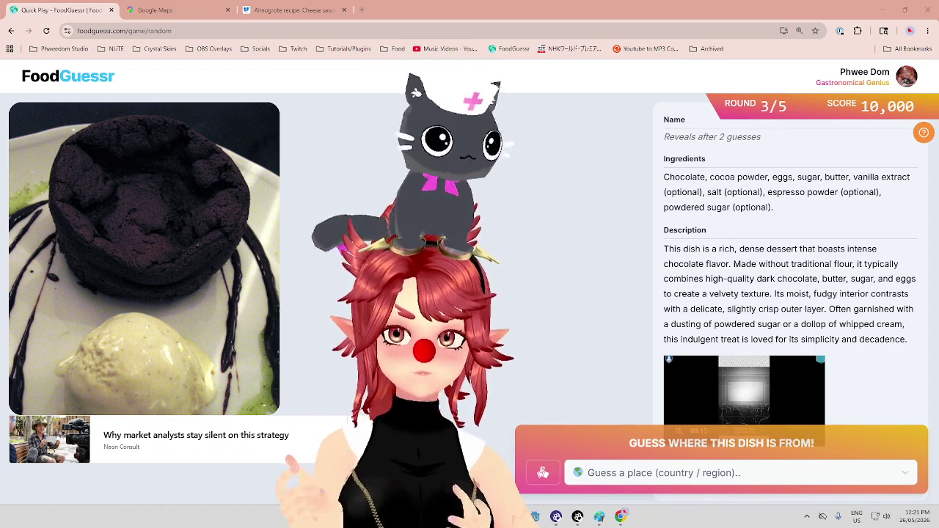
Highlight the moist fudgy interior, whipped cream and powdered sugar phrases in the description.
drag(809, 294, 866, 293)
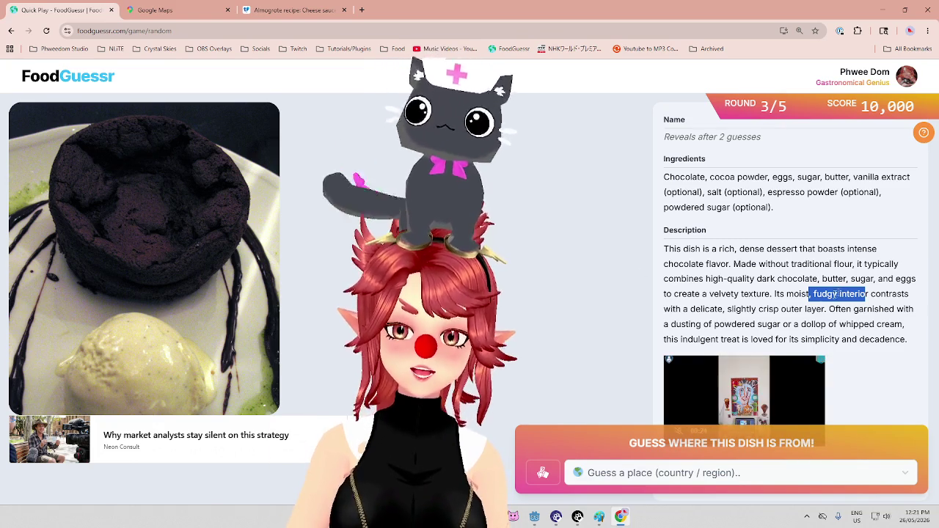
drag(866, 294, 795, 293)
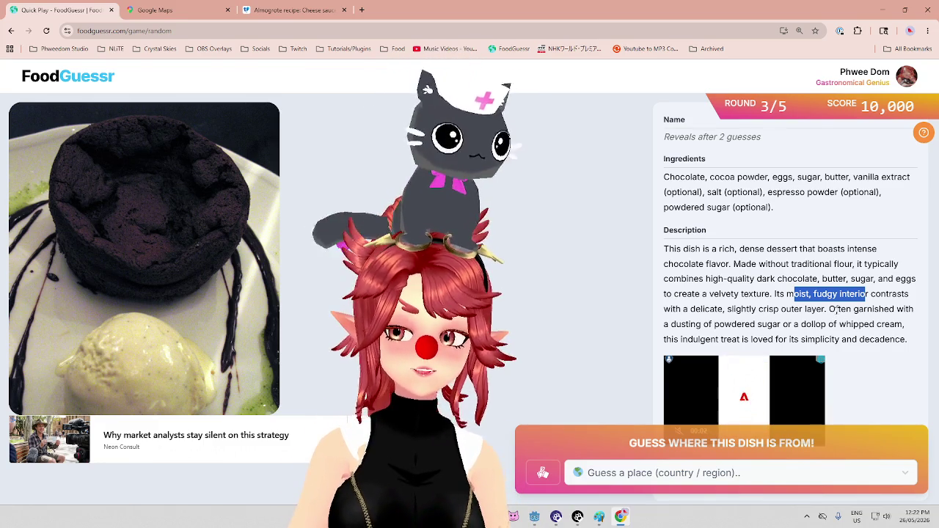
mouse_move(802, 324)
mouse_down()
mouse_move(886, 323)
mouse_move(770, 324)
mouse_up()
click(751, 323)
mouse_move(711, 324)
mouse_down()
mouse_move(906, 324)
mouse_move(799, 324)
mouse_up()
click(900, 323)
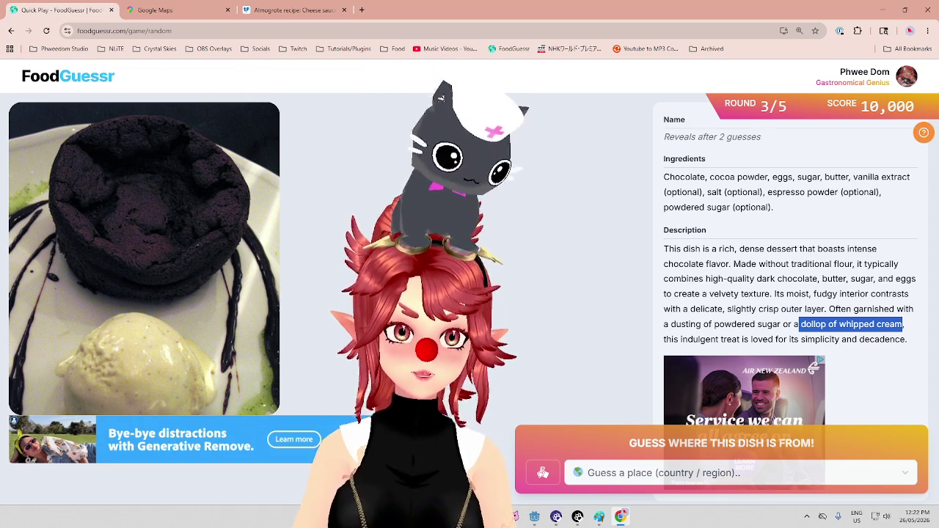
Guess Belgium as the chocolate dessert's country of origin.
click(708, 477)
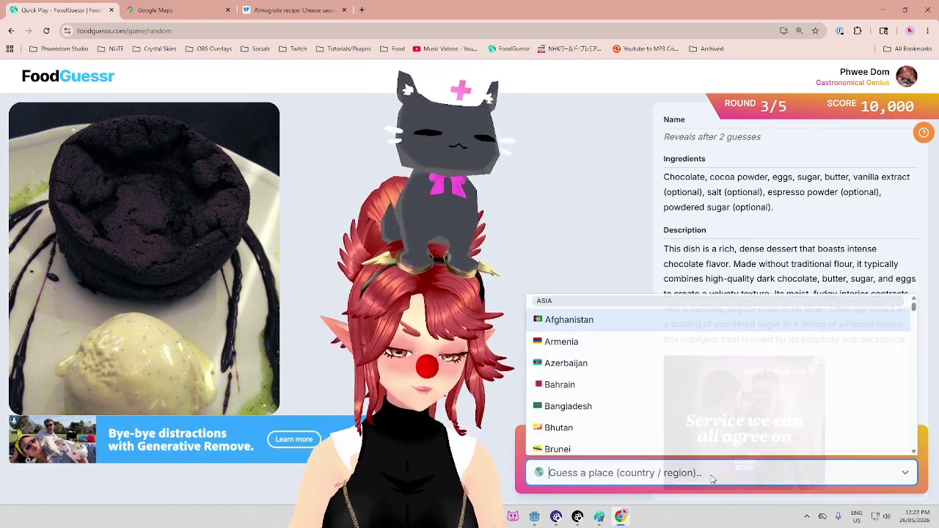
text(bel)
click(601, 411)
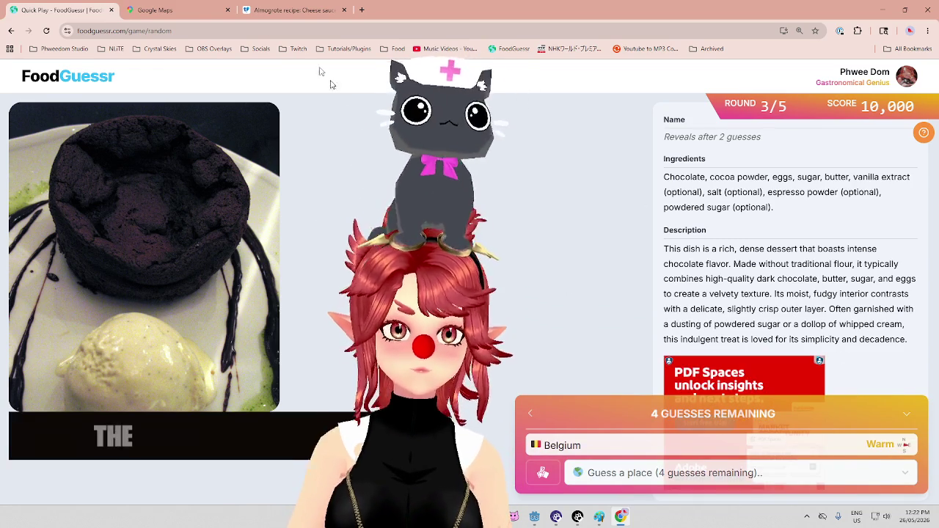
click(193, 10)
scroll(722, 283, down, 5)
scroll(678, 286, up, 5)
scroll(482, 231, up, 3)
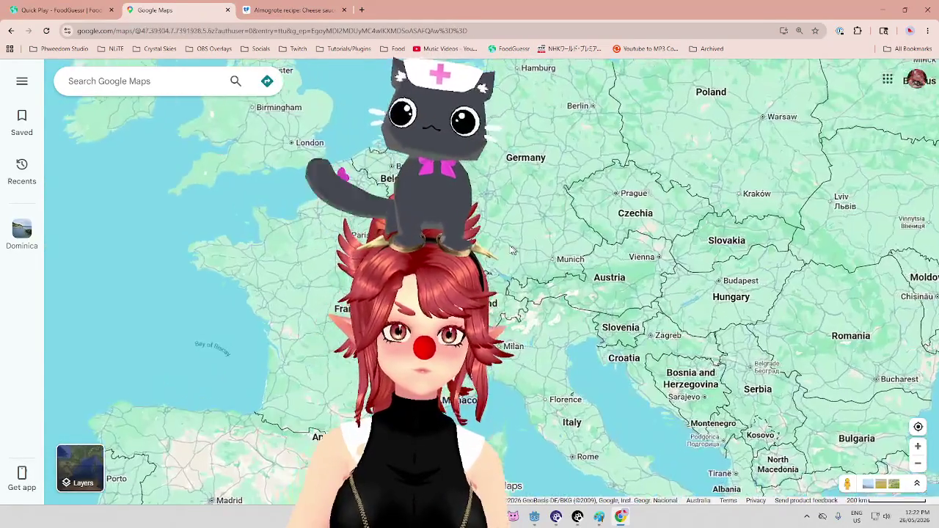
click(88, 11)
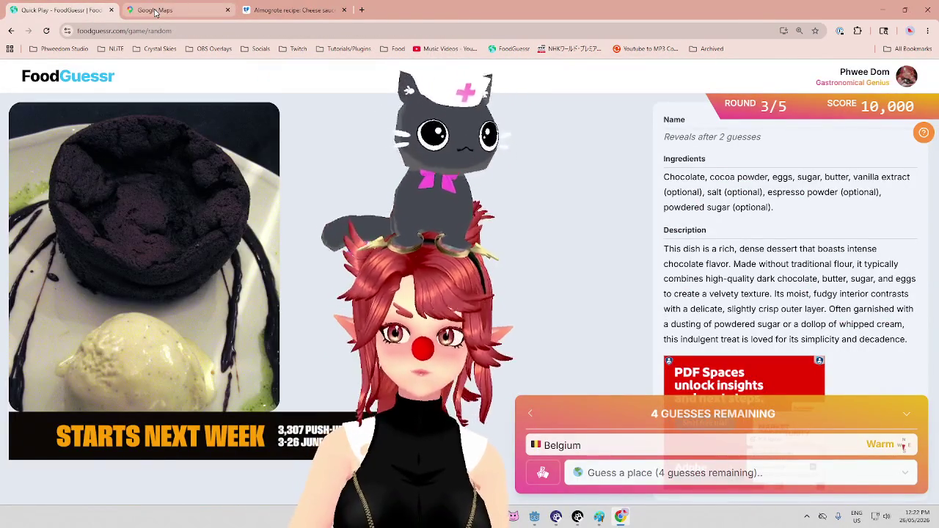
click(155, 11)
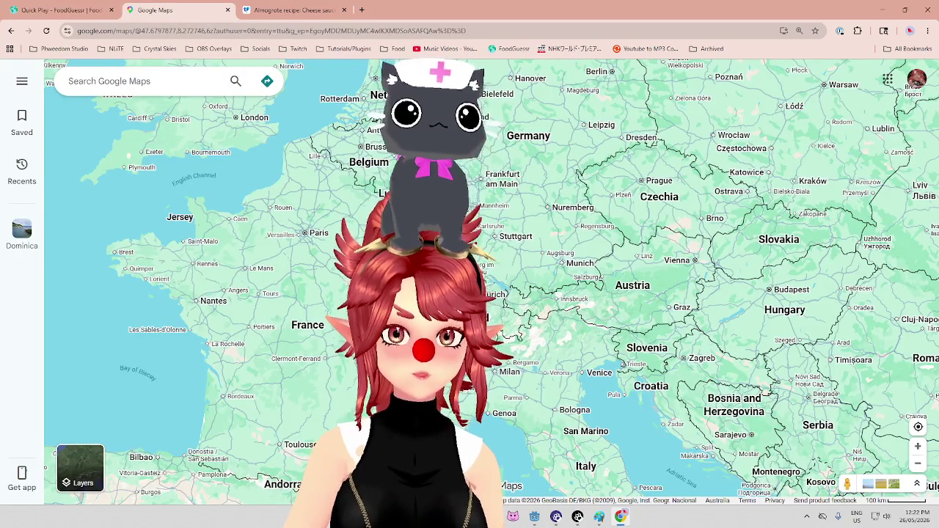
scroll(501, 398, down, 2)
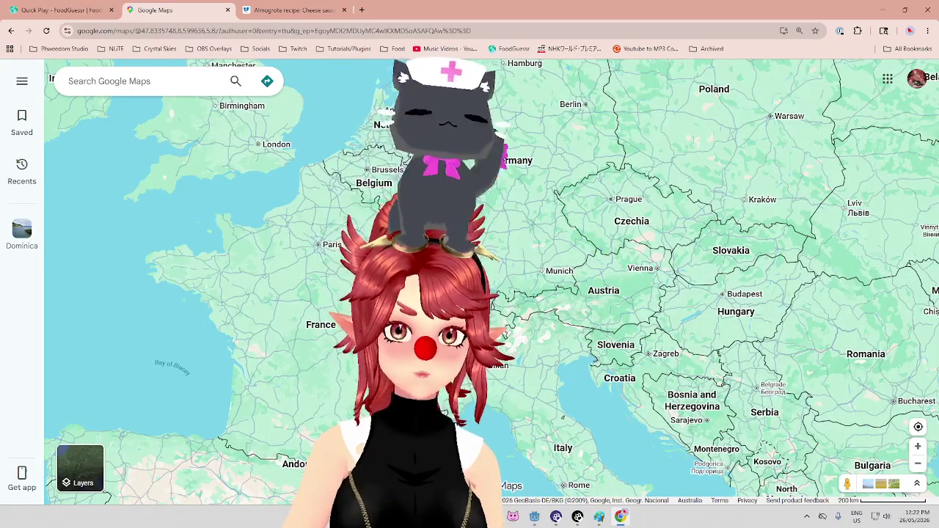
click(102, 12)
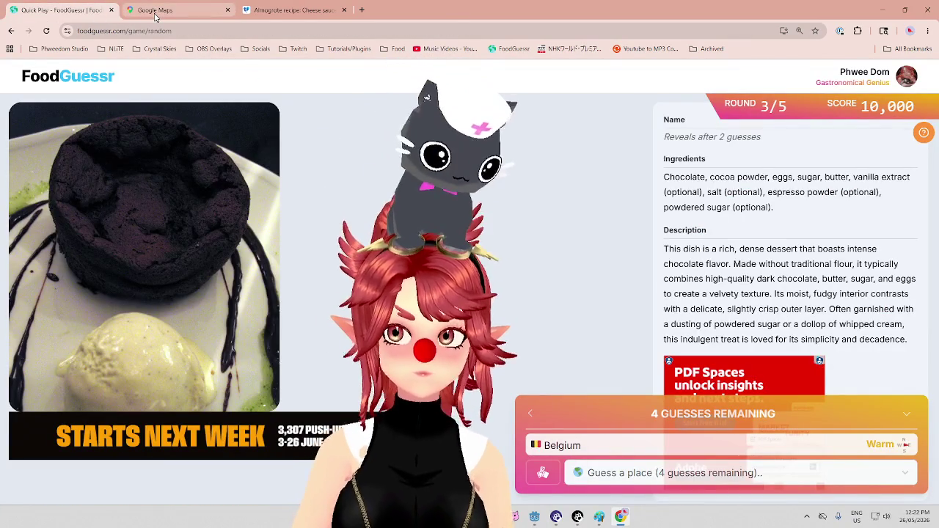
click(156, 12)
scroll(491, 293, down, 3)
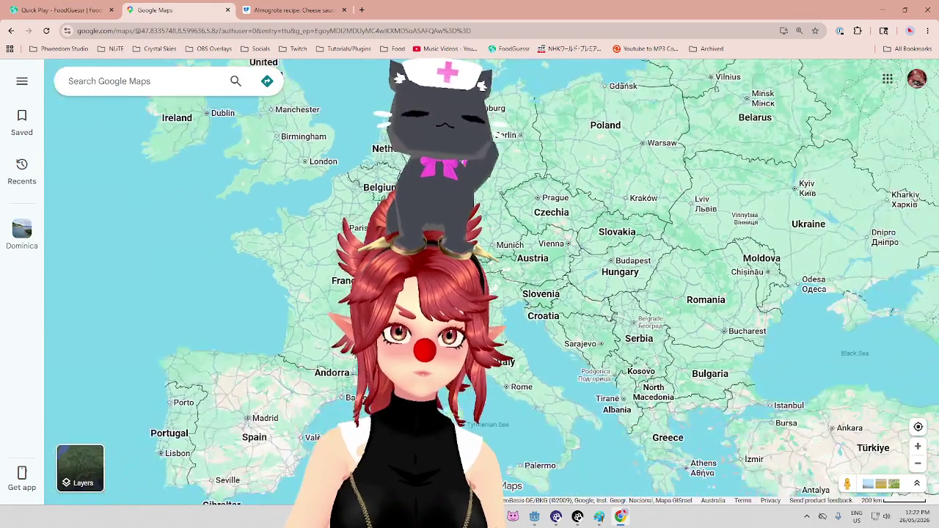
scroll(493, 310, up, 5)
scroll(493, 309, down, 1)
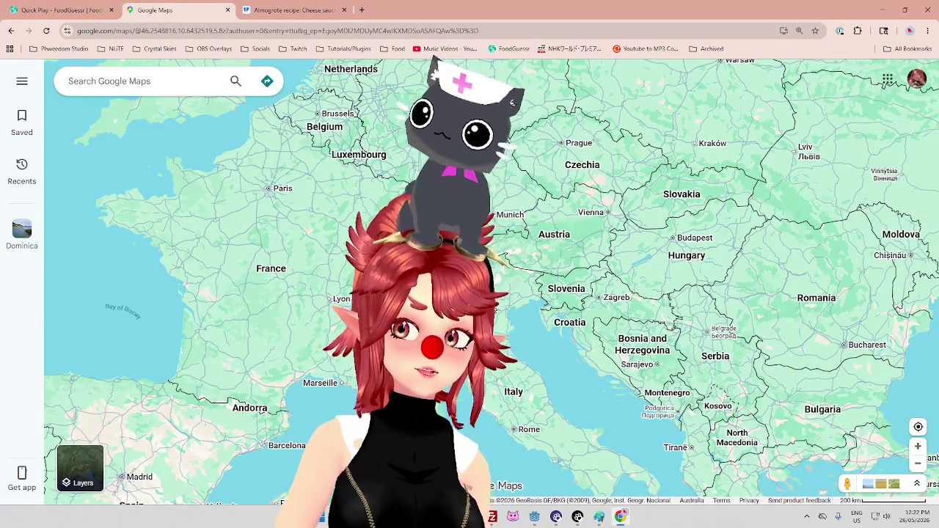
scroll(493, 309, up, 1)
scroll(493, 310, down, 1)
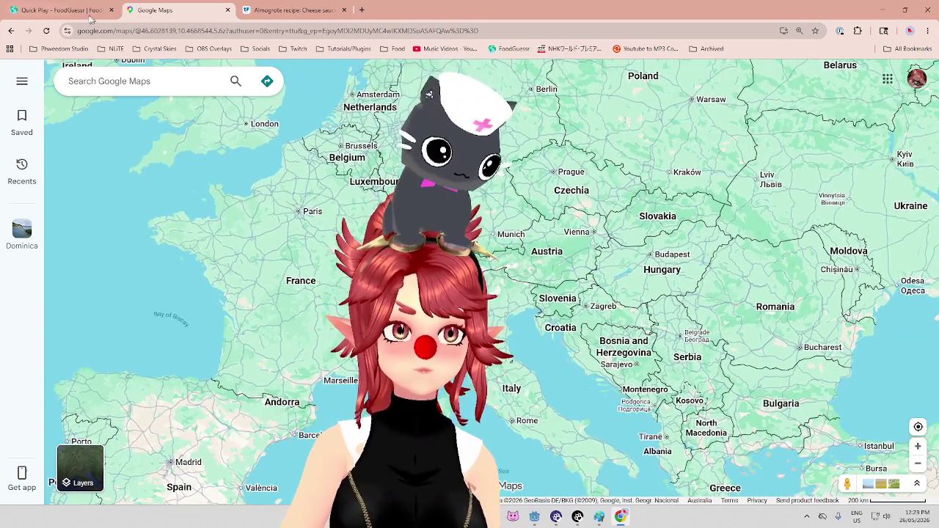
click(92, 18)
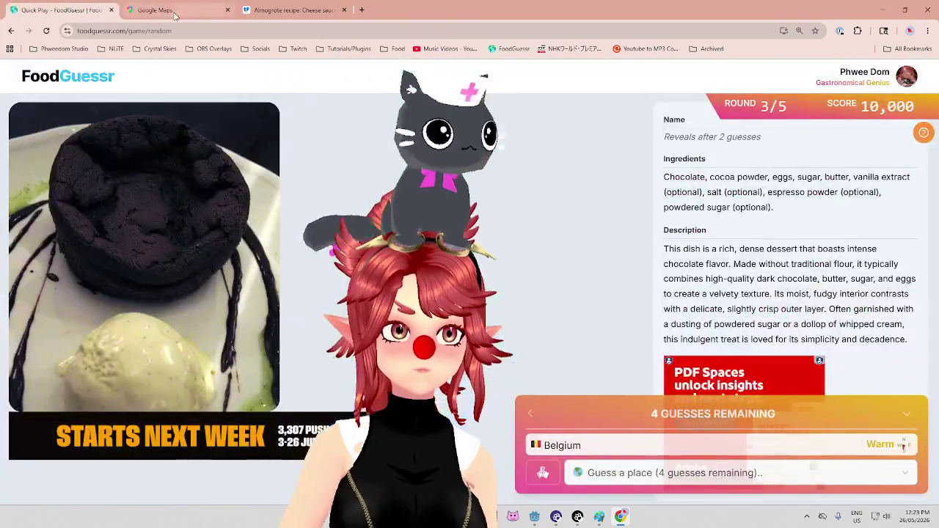
click(174, 15)
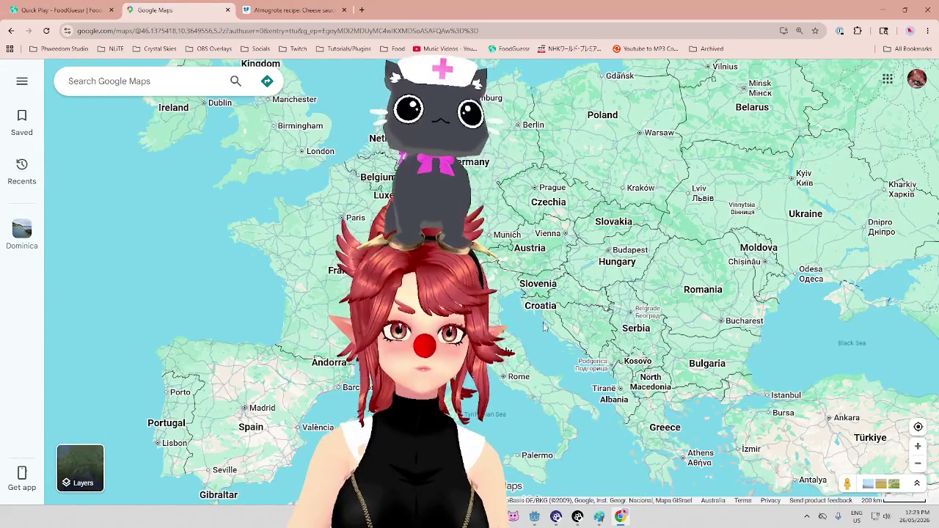
scroll(545, 367, up, 2)
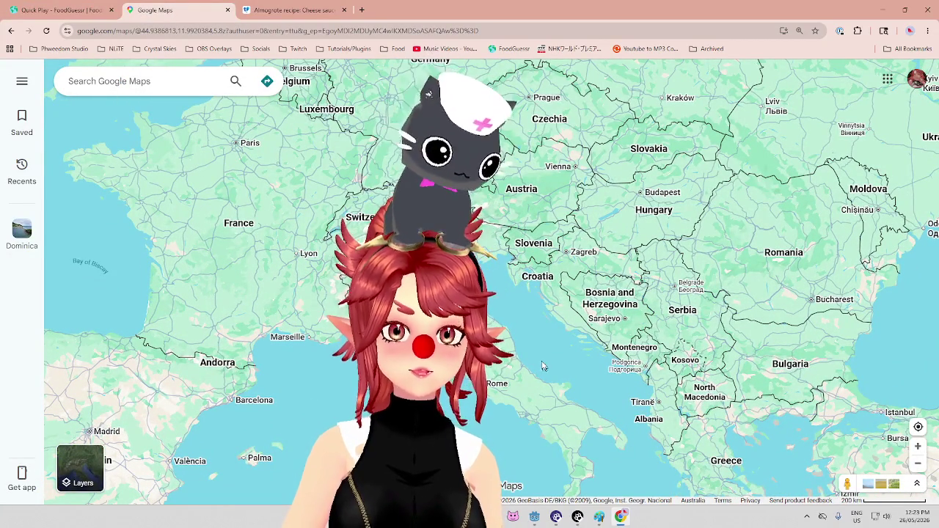
click(85, 17)
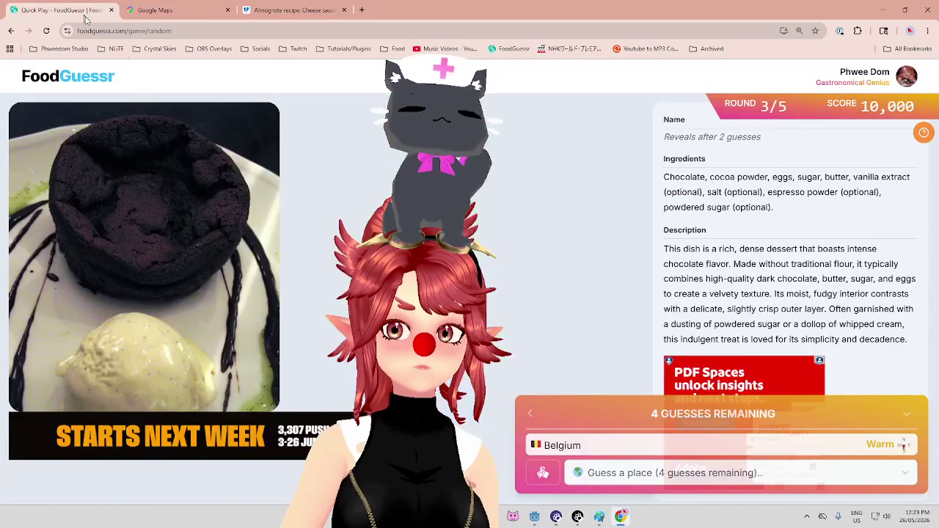
click(616, 481)
Guess Italy, read the Flourless Chocolate Cake results about Torta Caprese, and advance to round 4.
text(it)
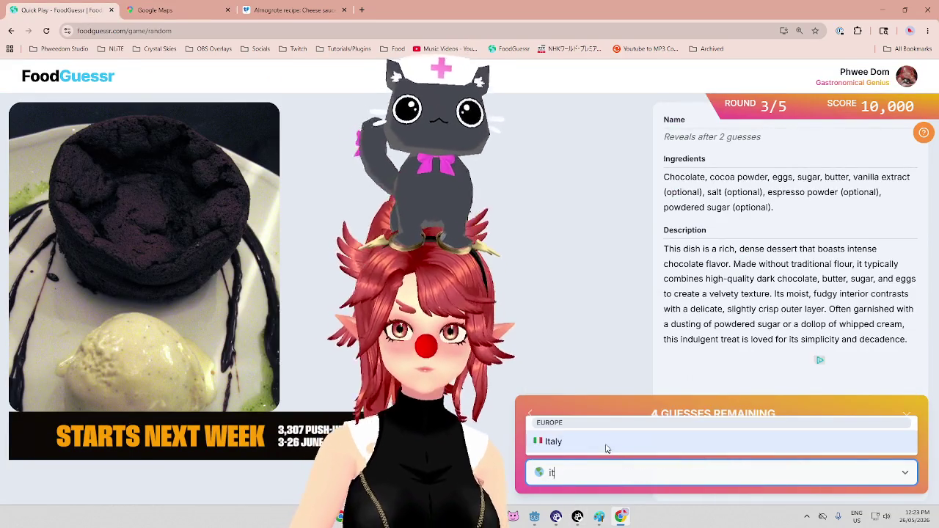
key(Return)
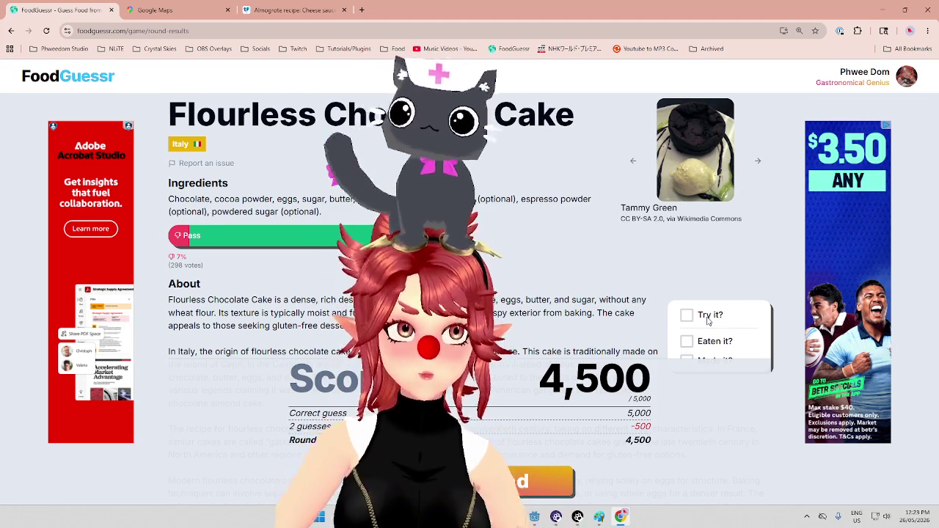
scroll(484, 266, down, 5)
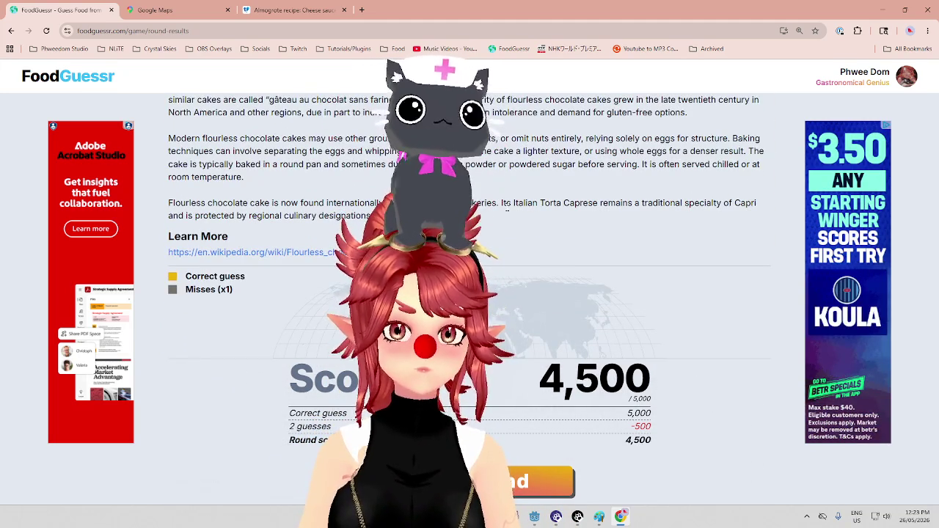
drag(502, 203, 651, 203)
key(space)
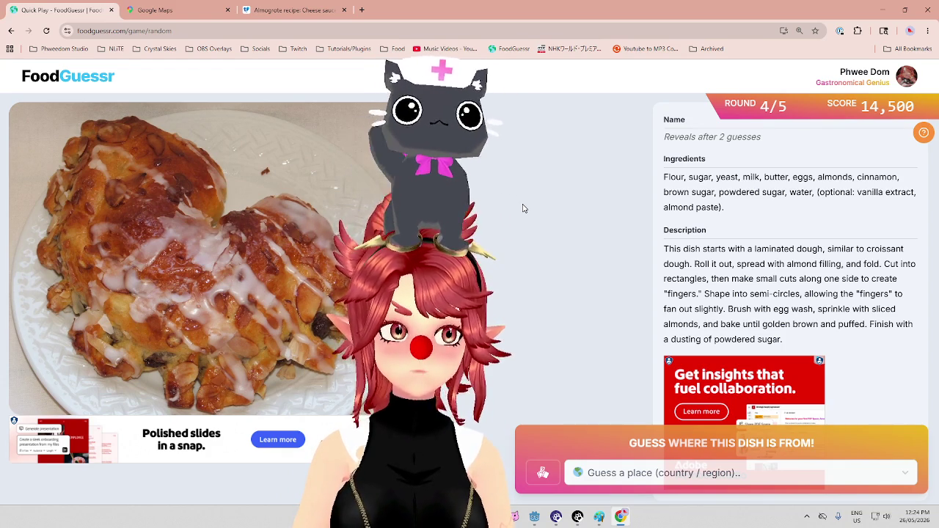
Pan and zoom the Google Maps view of Europe over the UK and Scandinavia, comparing it with the pastry round.
click(155, 10)
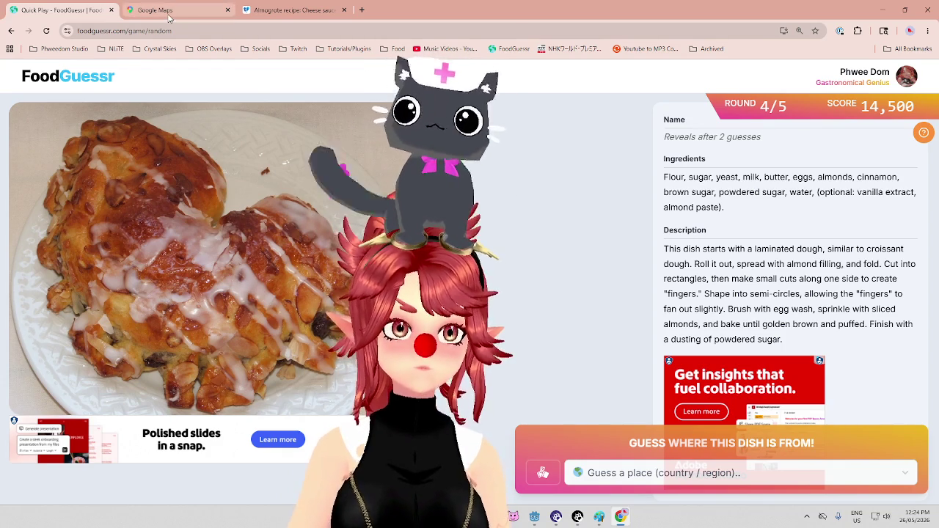
scroll(487, 252, down, 3)
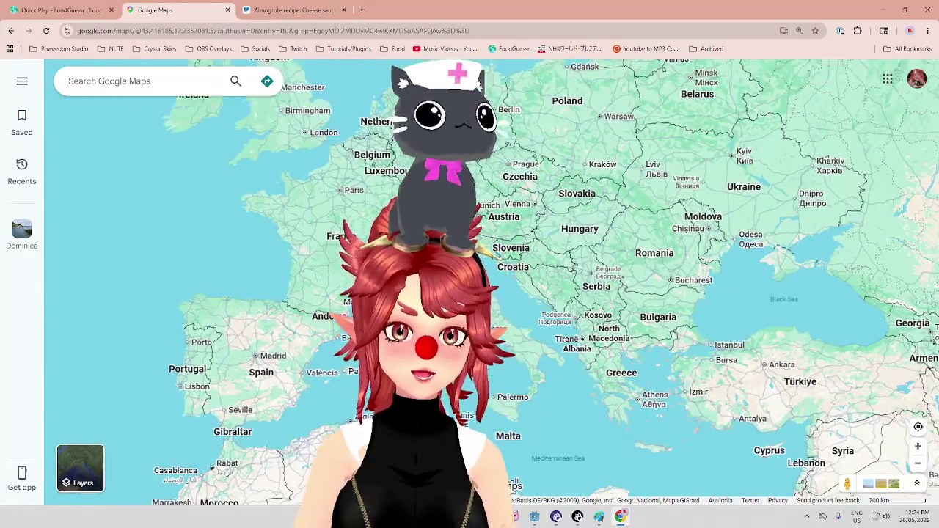
drag(338, 102, 371, 202)
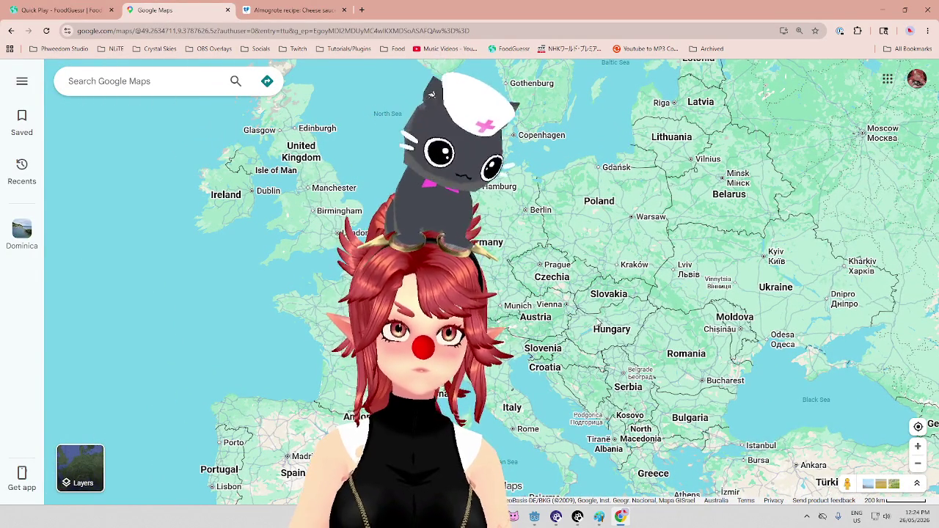
scroll(573, 231, down, 2)
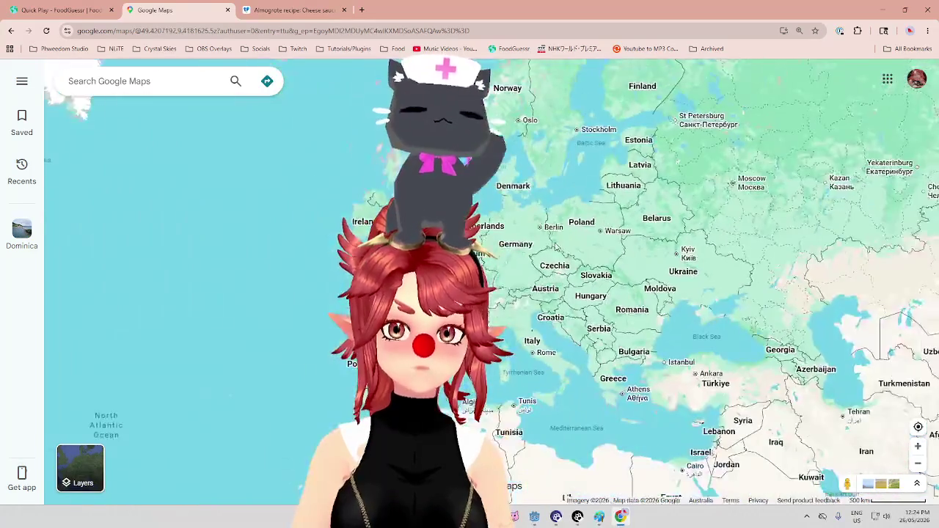
click(64, 9)
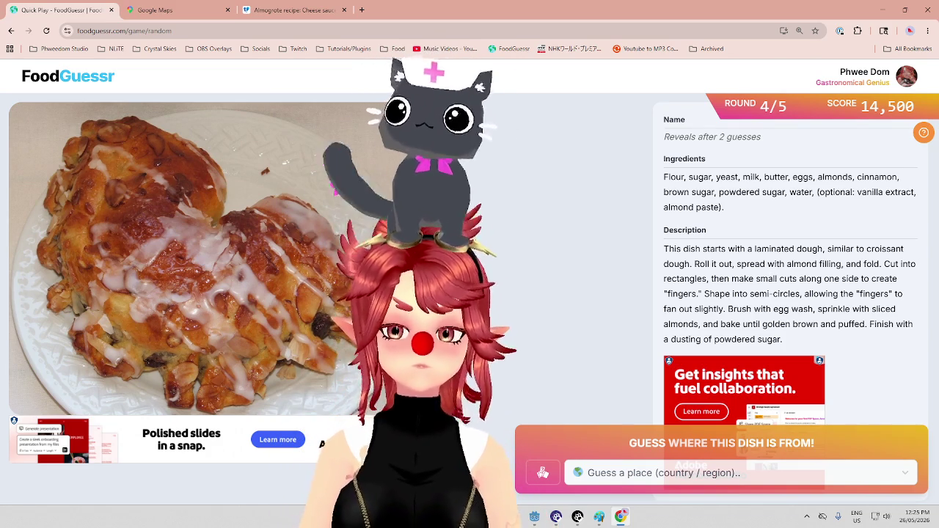
click(187, 15)
scroll(621, 293, down, 3)
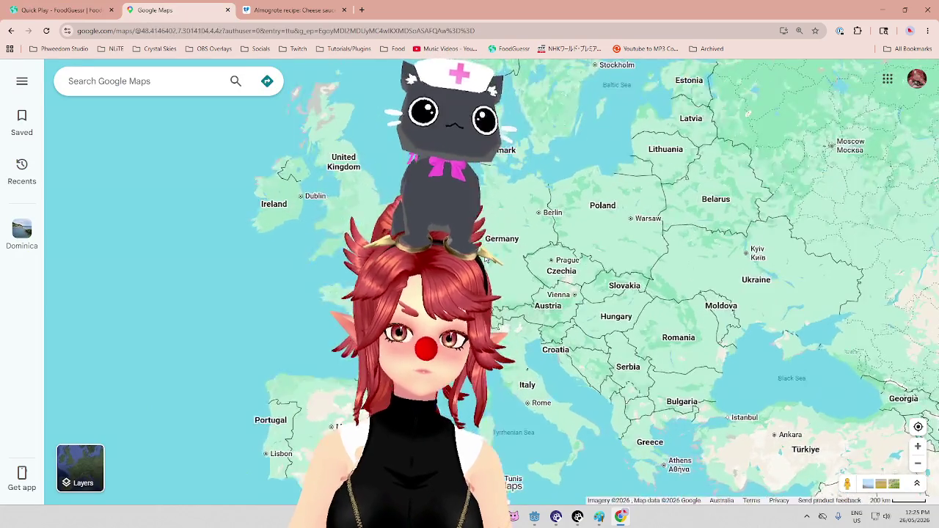
scroll(486, 256, up, 2)
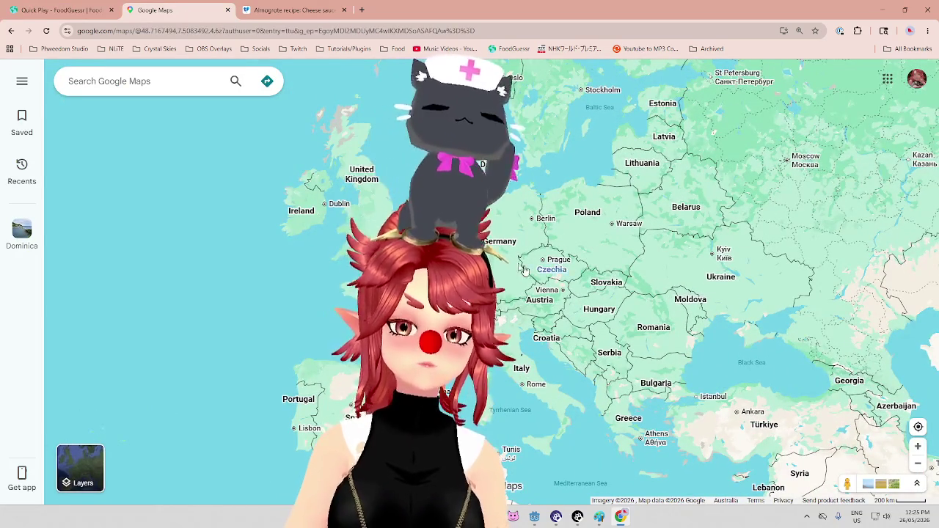
scroll(487, 262, up, 1)
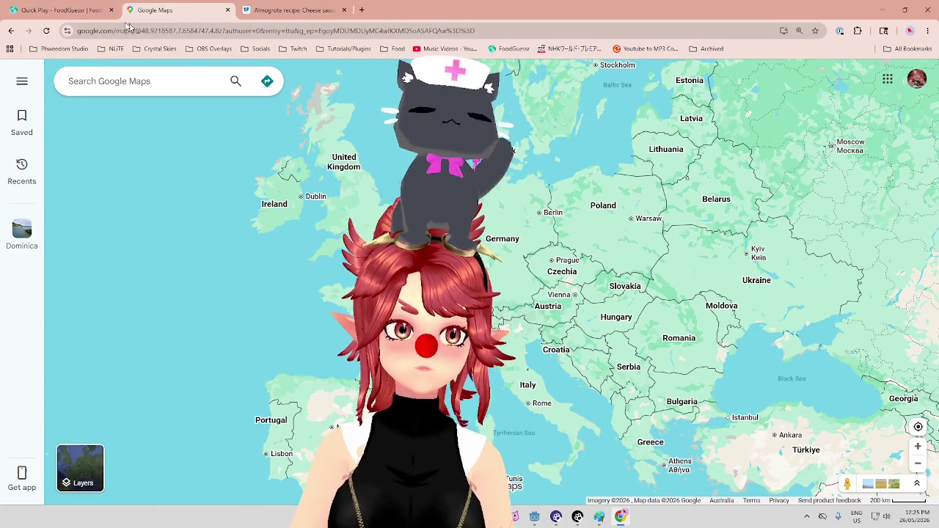
Close the Almogrote recipe tab and go back to the central Europe map.
click(343, 9)
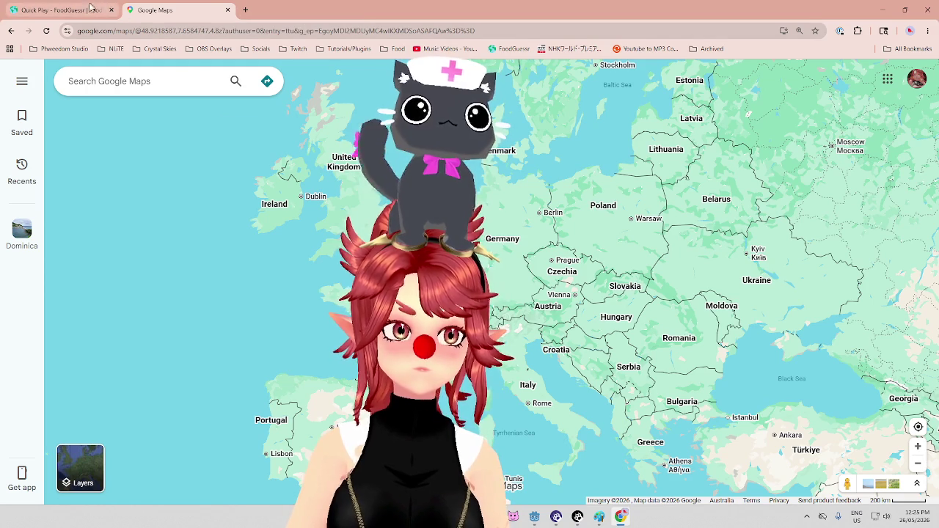
click(92, 10)
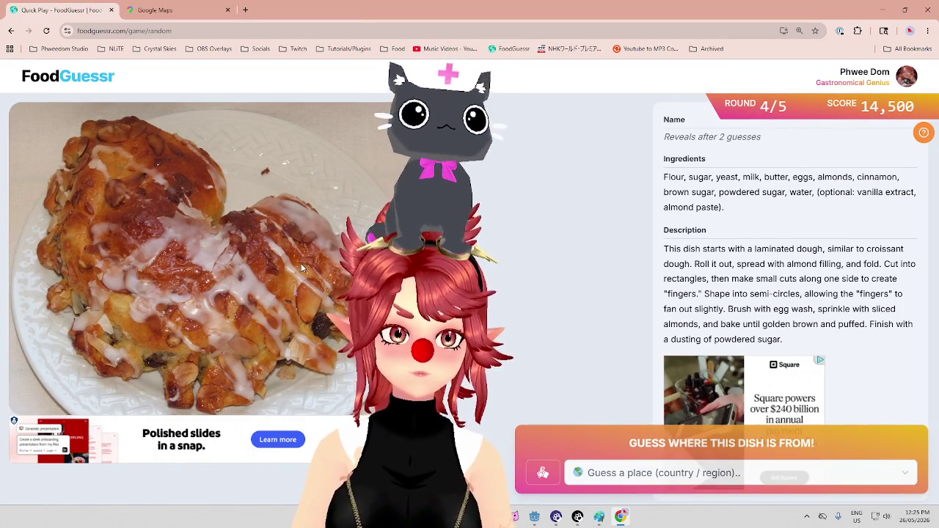
click(150, 9)
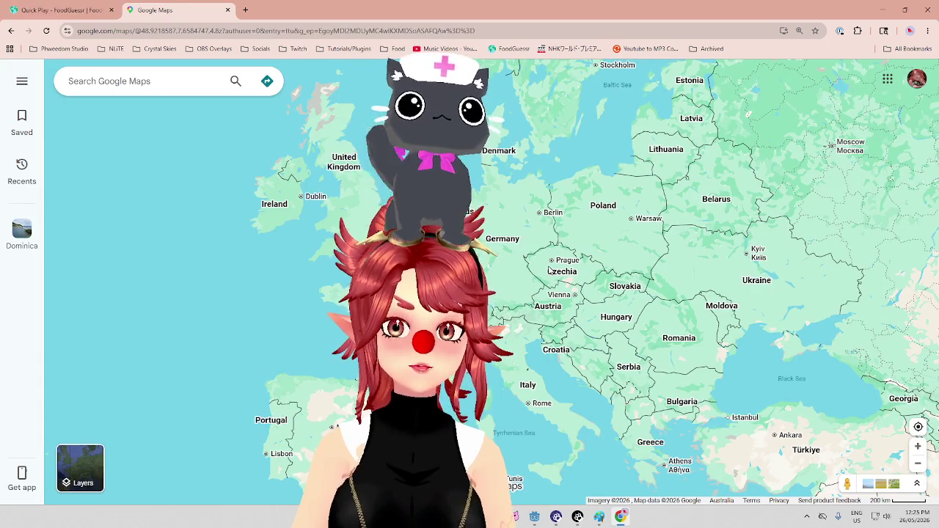
scroll(531, 234, up, 3)
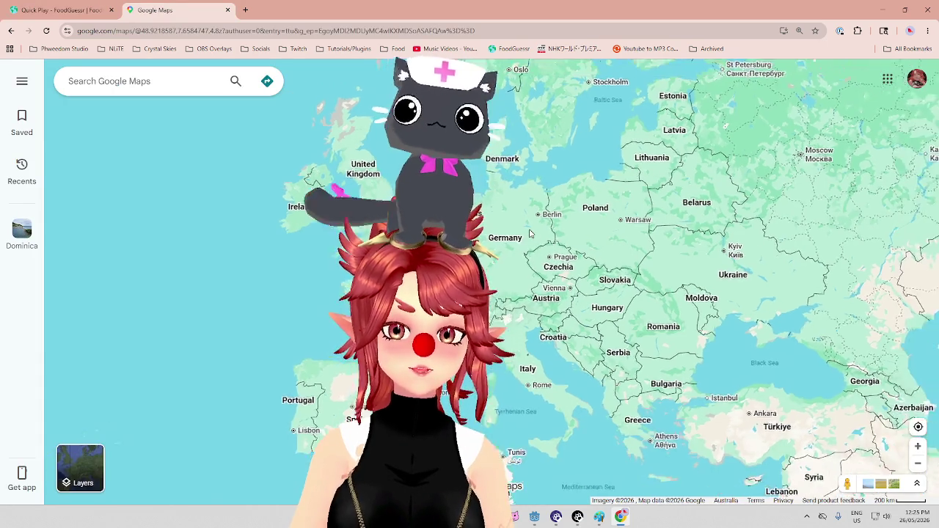
scroll(530, 234, down, 1)
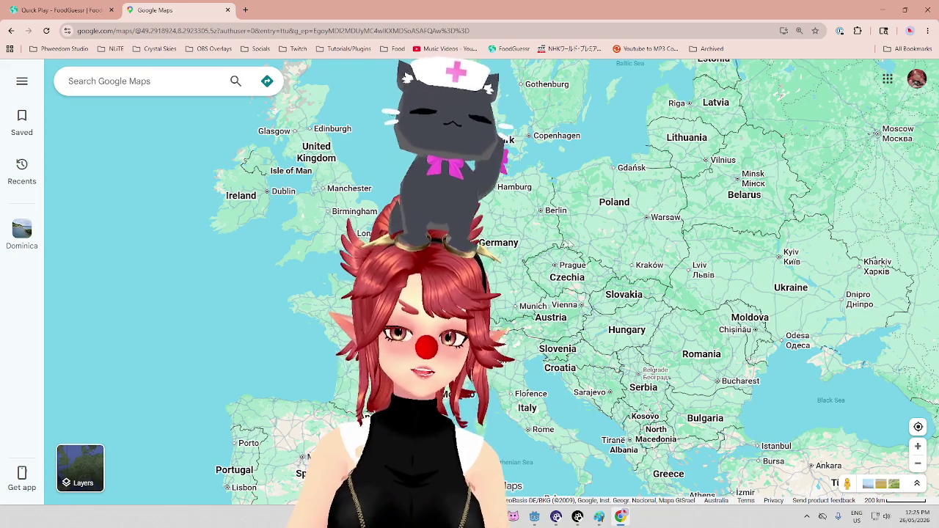
Guess Germany for the round 4 pastry in FoodGuessr.
click(72, 18)
click(747, 475)
text(ger)
click(663, 443)
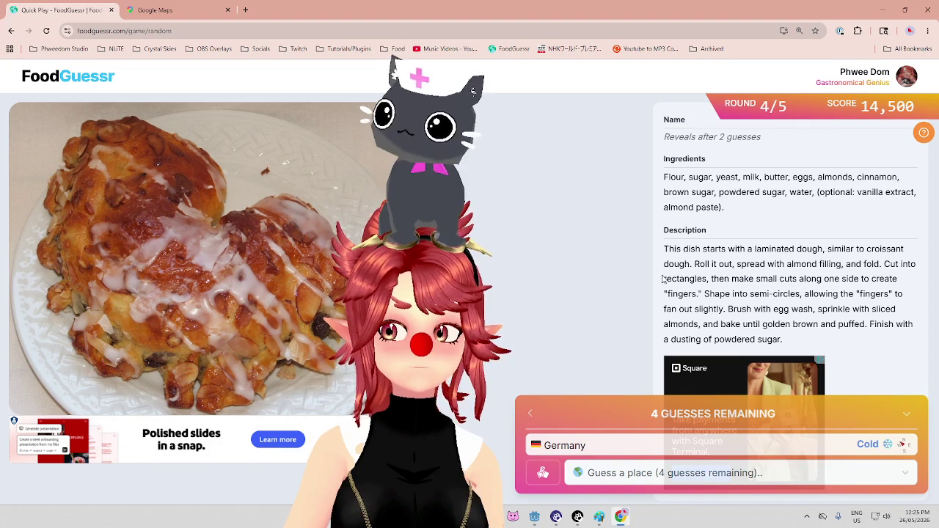
Pan Google Maps over toward North America.
click(209, 15)
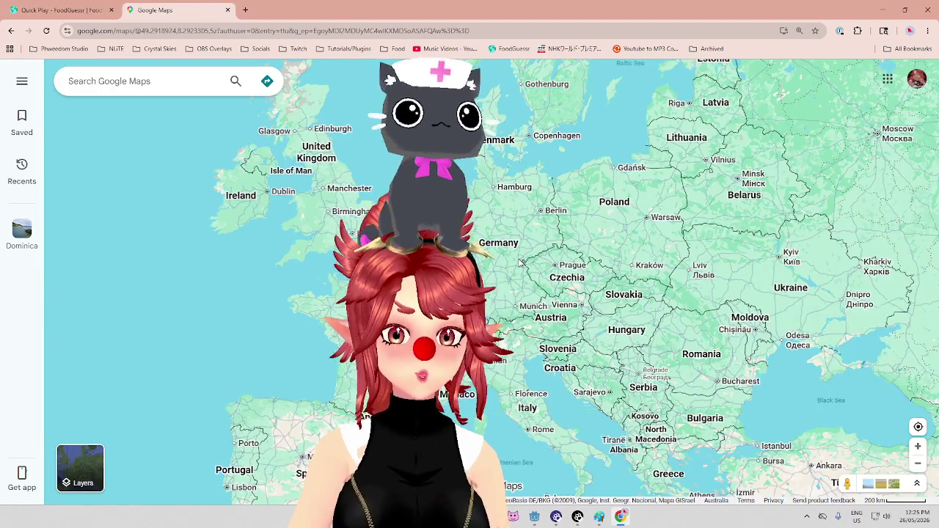
scroll(519, 262, down, 2)
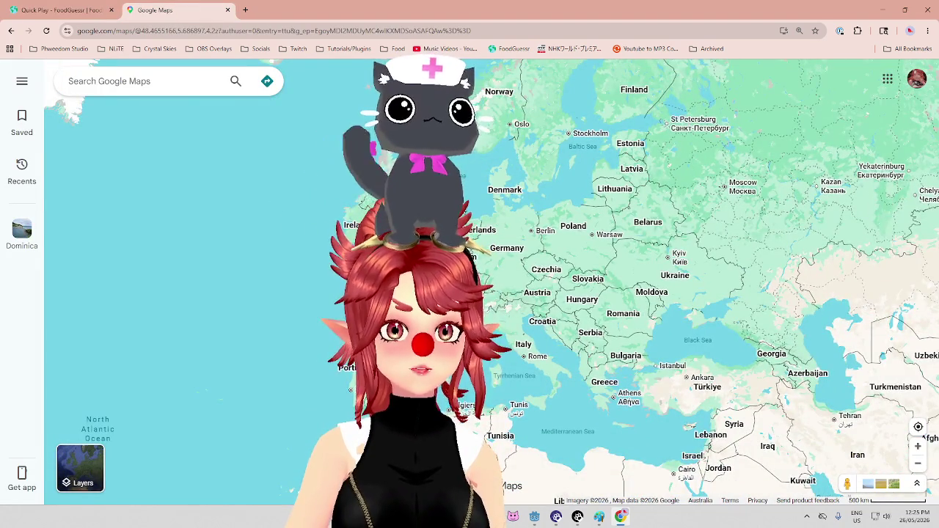
scroll(482, 217, down, 2)
scroll(498, 253, up, 2)
mouse_move(498, 252)
mouse_down()
mouse_move(509, 230)
mouse_move(747, 182)
mouse_up()
Guess United States, revealing the pastry as a Bear Claw.
click(101, 12)
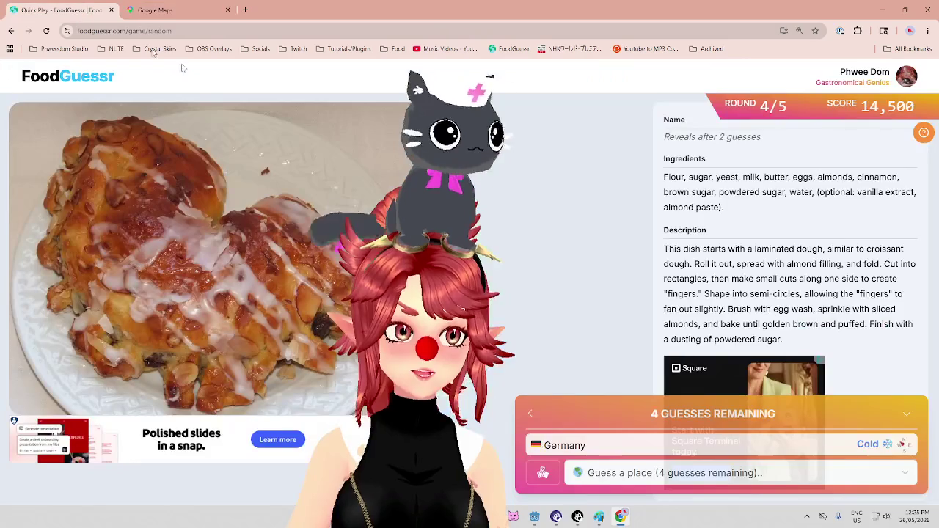
click(719, 474)
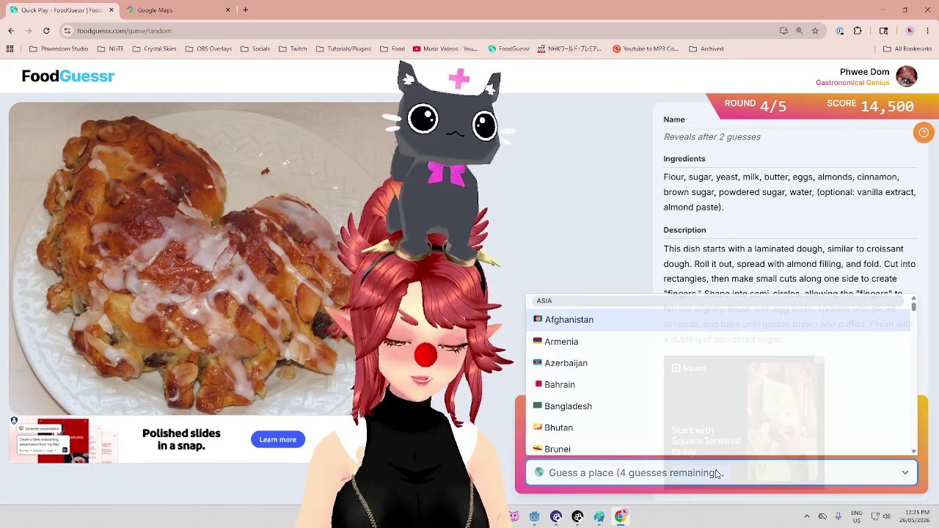
text(uni)
click(640, 445)
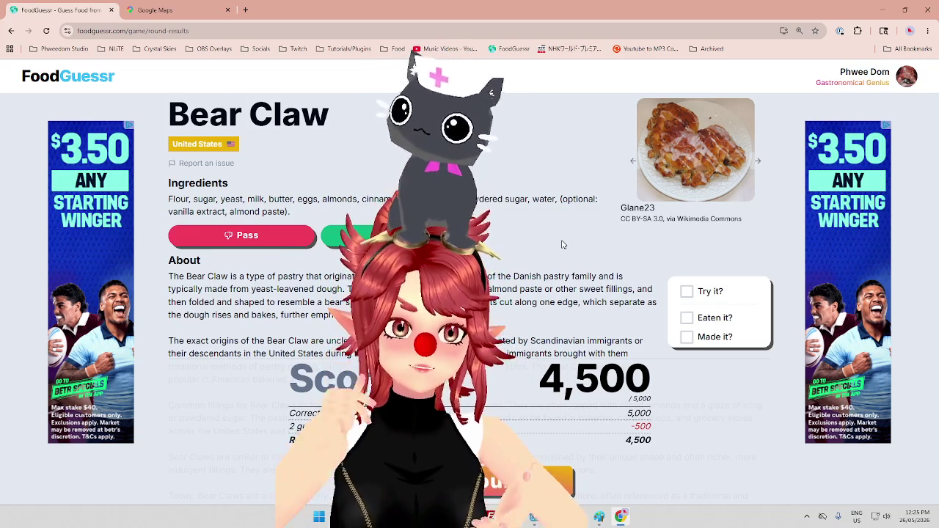
Read the Bear Claw origin text and begin round 5 of 5.
drag(506, 277, 603, 277)
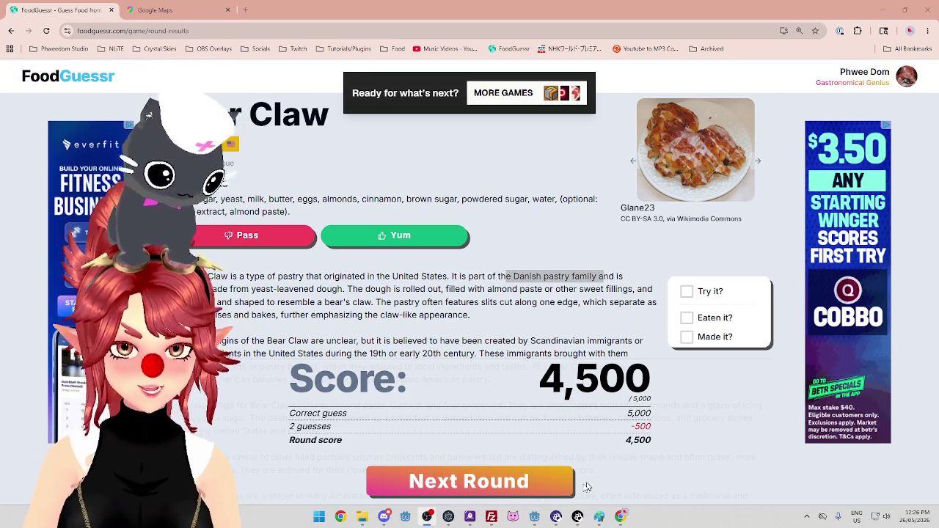
click(561, 486)
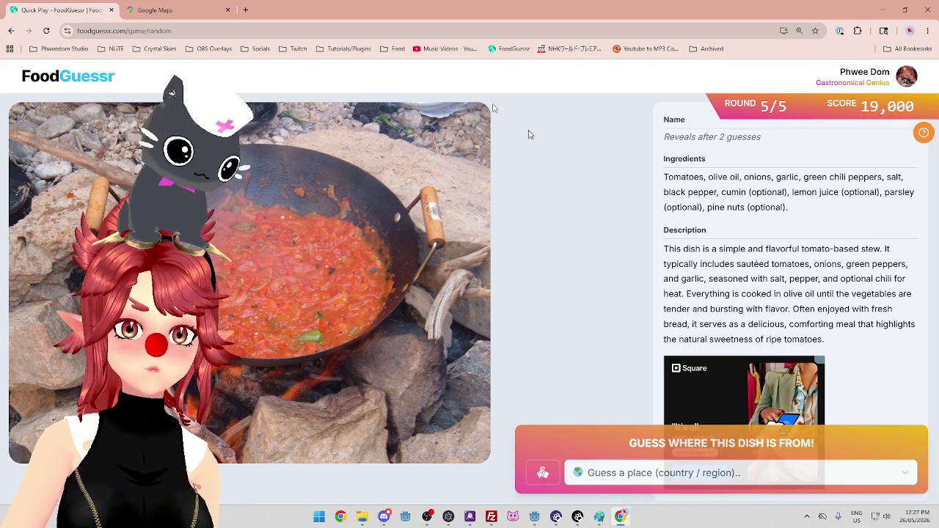
key(ctrl+Tab)
scroll(609, 325, down, 2)
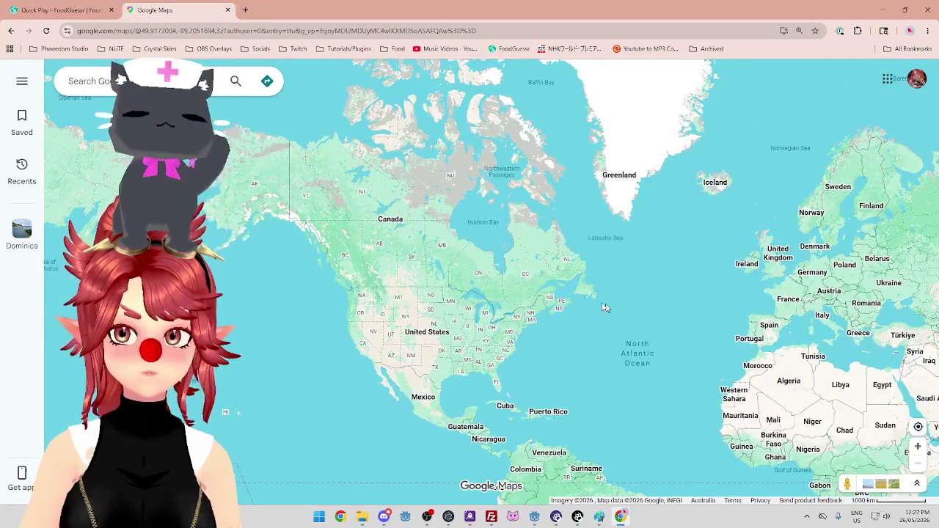
drag(663, 320, 367, 252)
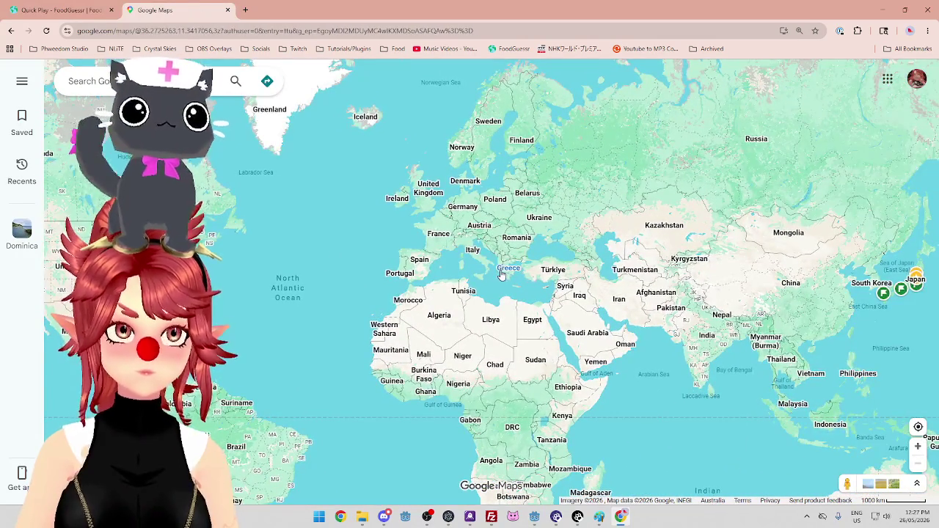
scroll(502, 263, up, 2)
scroll(502, 262, up, 1)
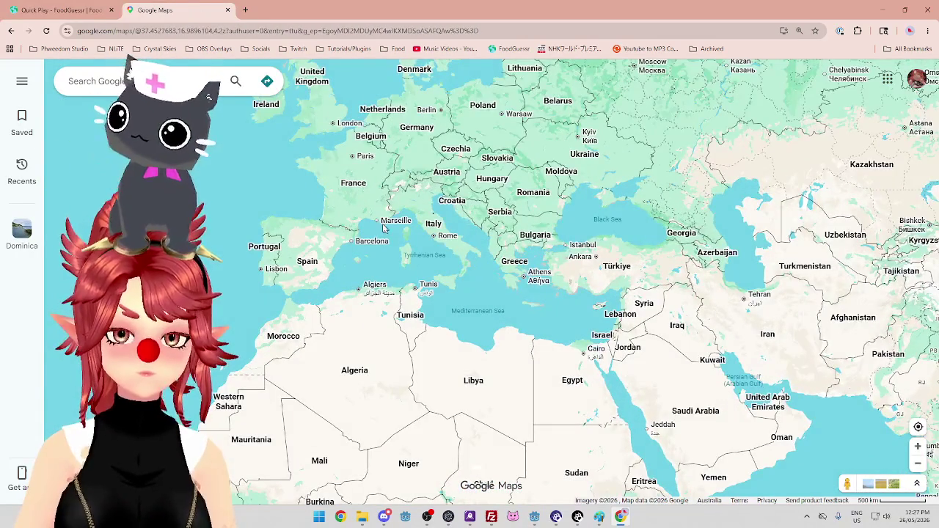
scroll(406, 240, up, 1)
scroll(514, 220, up, 3)
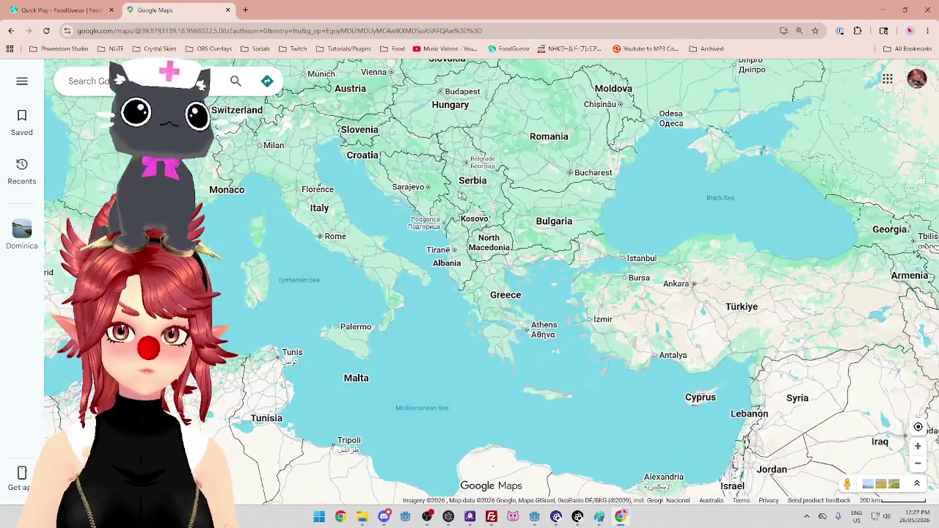
scroll(468, 209, down, 1)
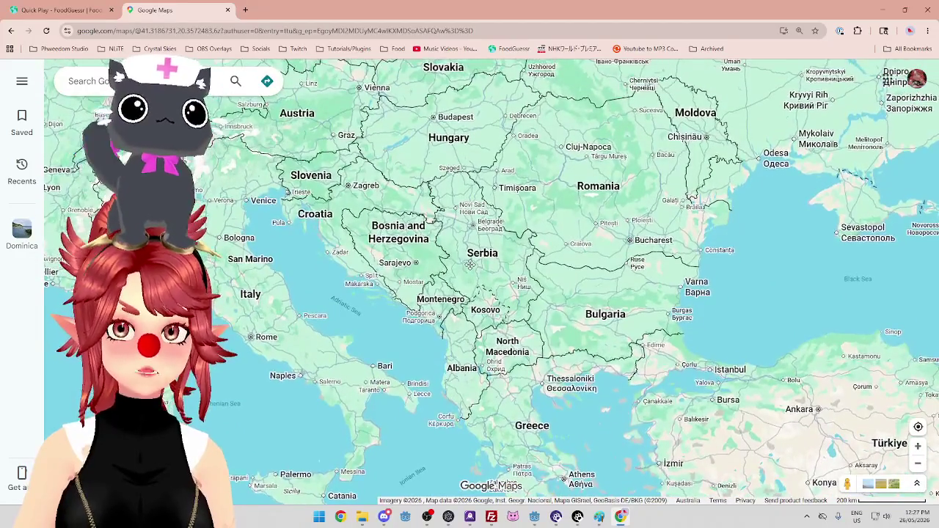
click(82, 11)
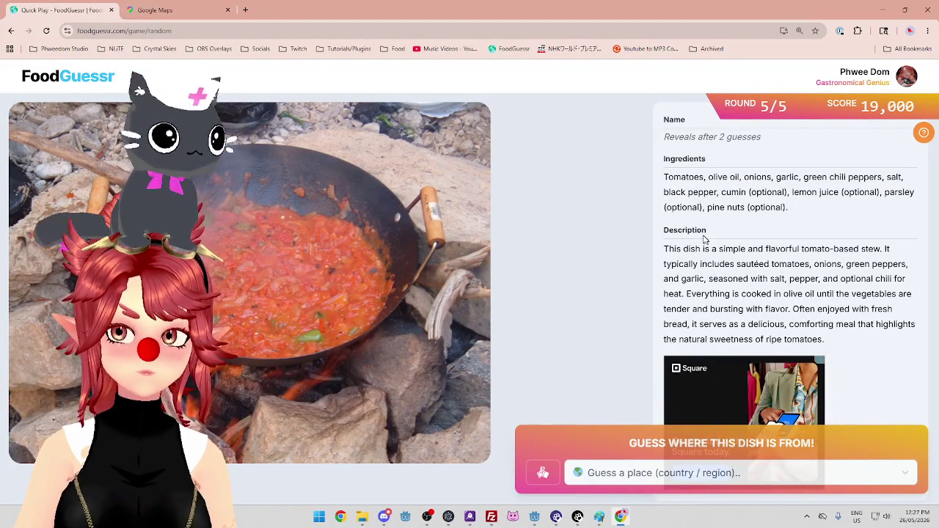
mouse_move(717, 192)
mouse_down()
mouse_move(835, 177)
mouse_move(897, 177)
mouse_move(917, 188)
mouse_move(814, 166)
mouse_move(868, 177)
mouse_up()
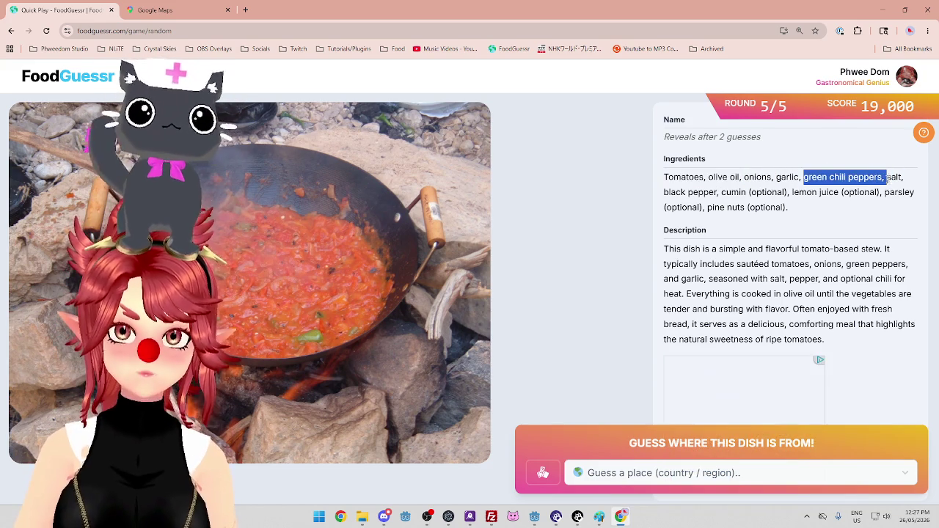
click(884, 177)
drag(802, 177, 885, 177)
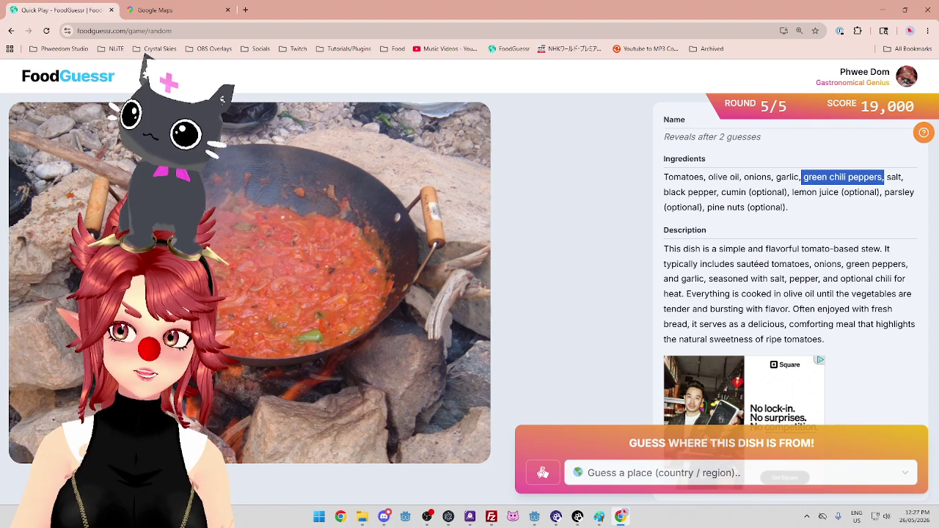
click(169, 9)
scroll(522, 235, down, 1)
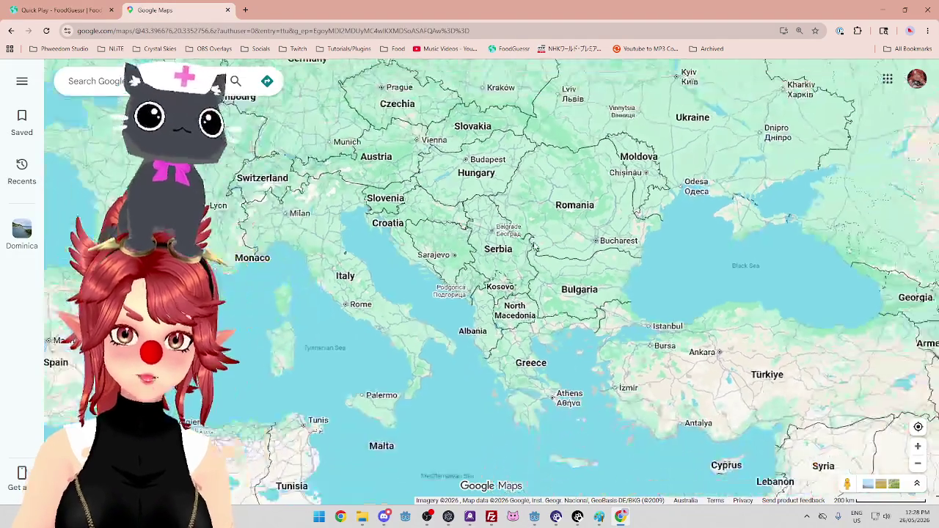
scroll(517, 229, up, 1)
scroll(516, 229, down, 1)
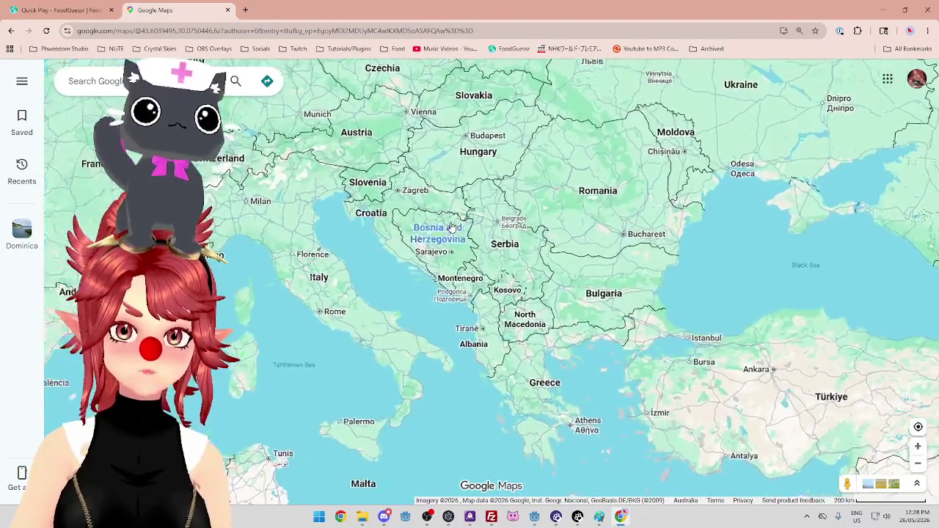
scroll(475, 257, up, 2)
scroll(475, 257, down, 1)
drag(566, 97, 542, 222)
scroll(541, 222, up, 1)
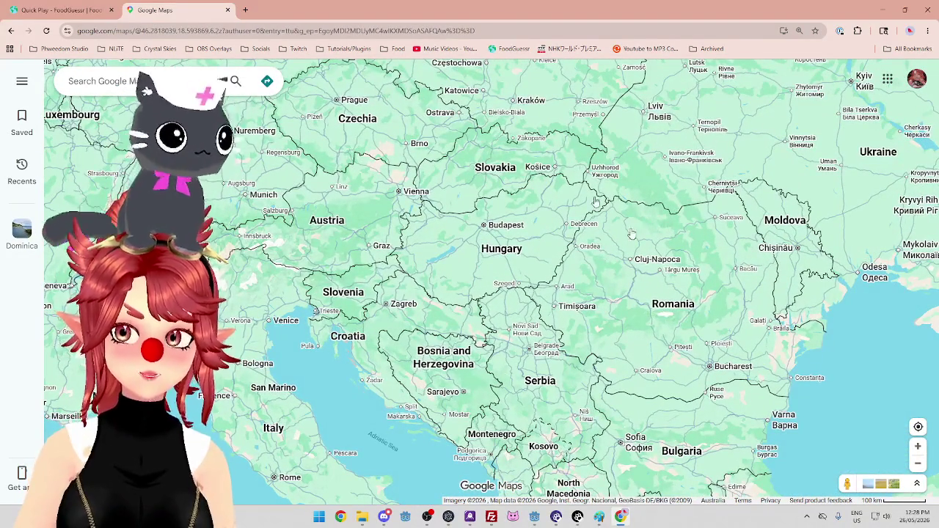
click(75, 15)
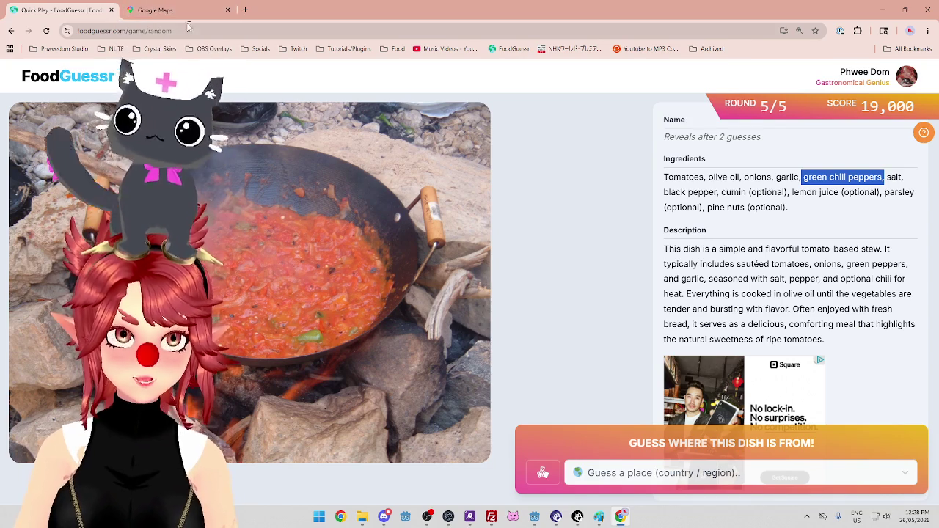
click(187, 10)
scroll(505, 364, up, 3)
drag(504, 453, 494, 259)
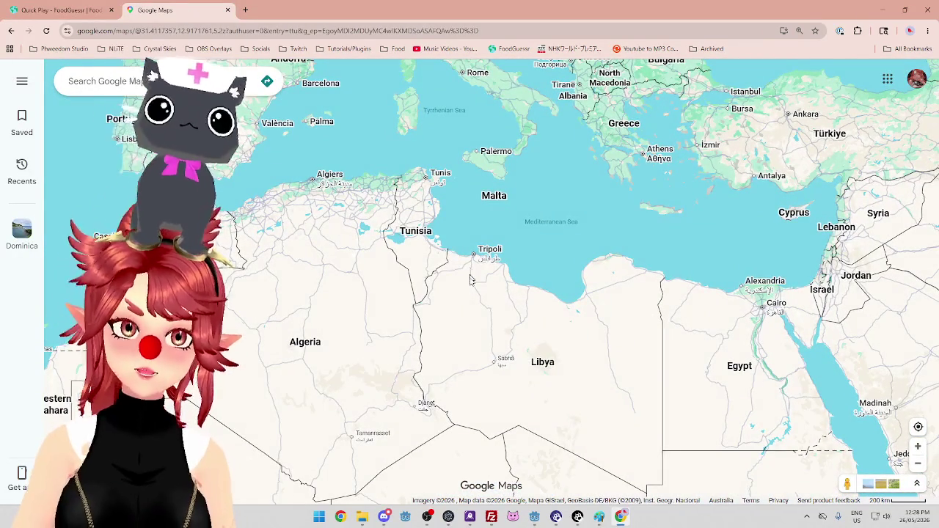
click(73, 12)
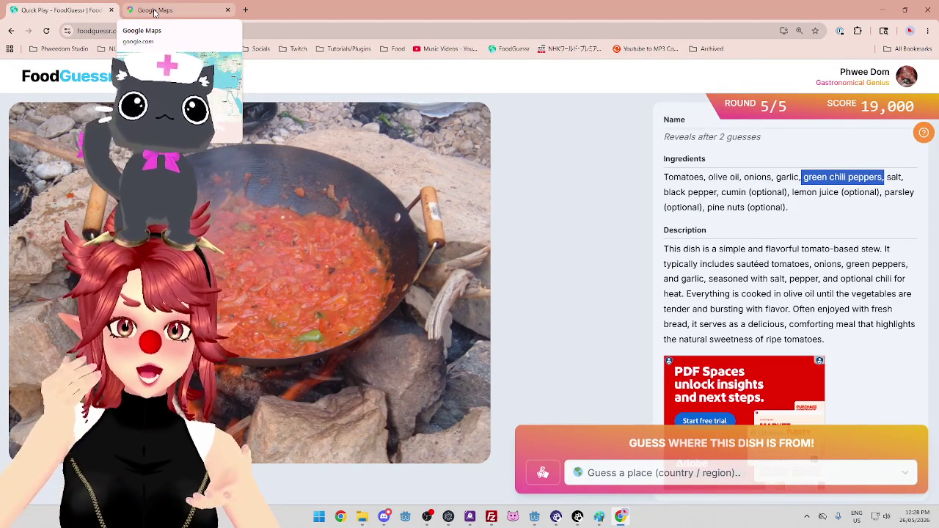
click(154, 11)
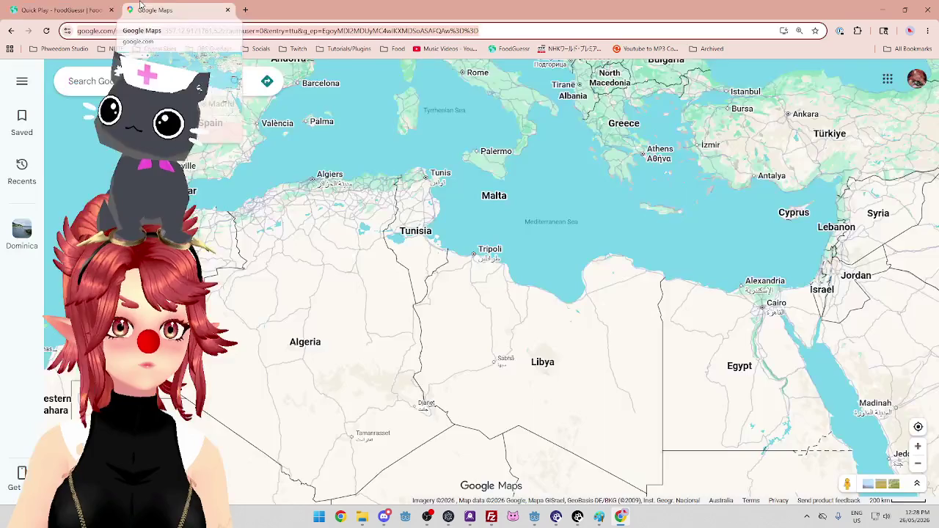
scroll(347, 292, down, 2)
scroll(272, 283, down, 1)
scroll(242, 273, up, 1)
scroll(242, 273, up, 3)
drag(426, 247, 445, 256)
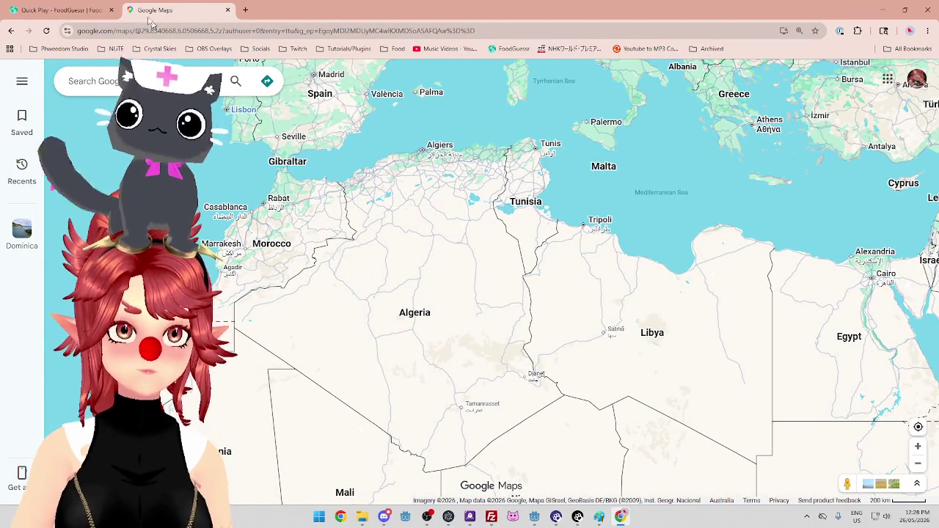
click(77, 11)
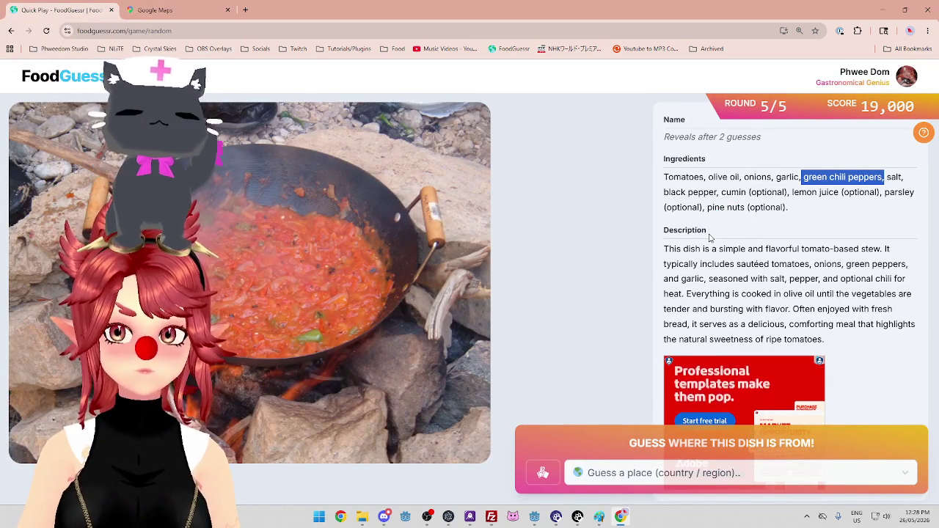
click(163, 11)
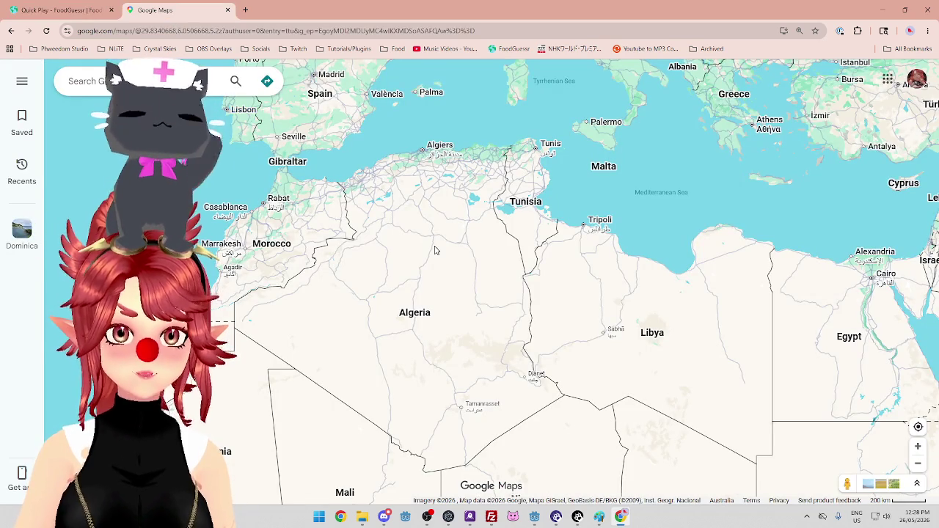
scroll(430, 246, down, 2)
scroll(536, 249, up, 1)
scroll(386, 272, up, 2)
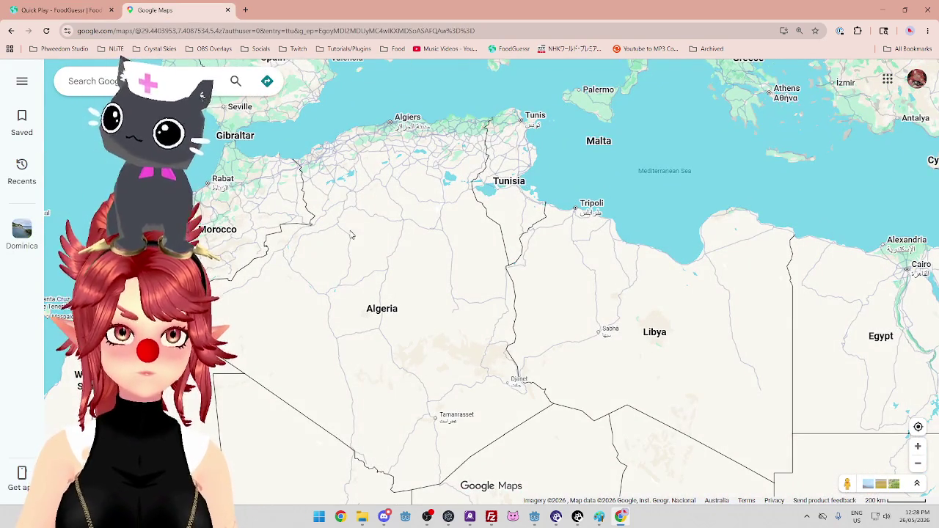
scroll(351, 249, up, 1)
scroll(351, 249, down, 2)
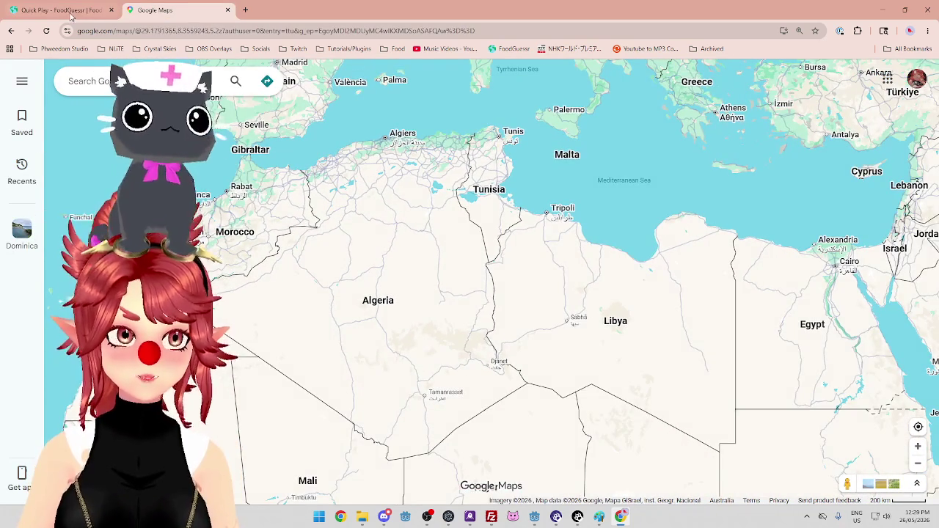
click(70, 13)
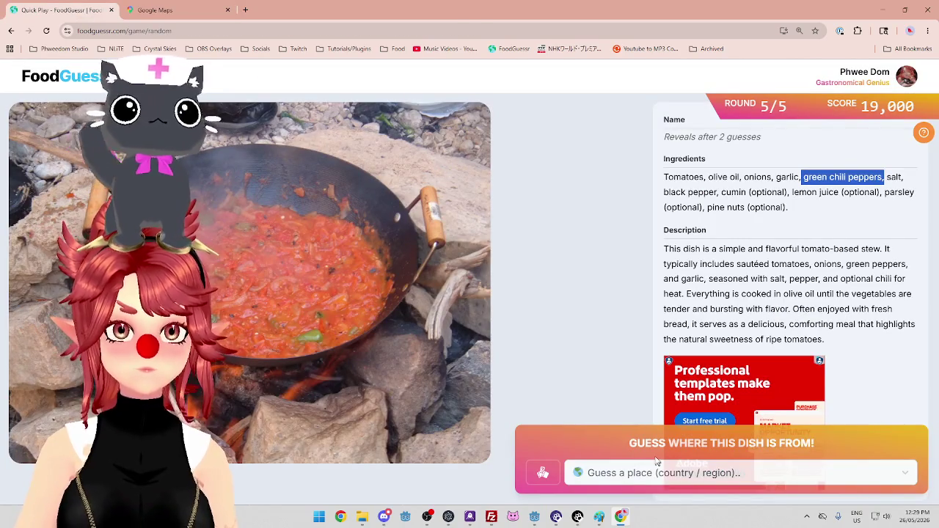
click(174, 9)
click(87, 13)
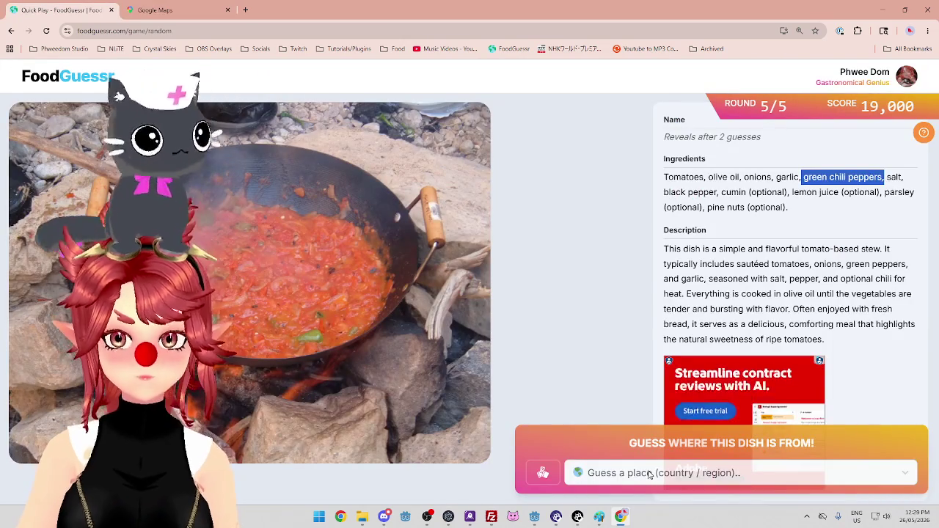
Guess Morocco for the tomato stew.
click(646, 473)
text(mor)
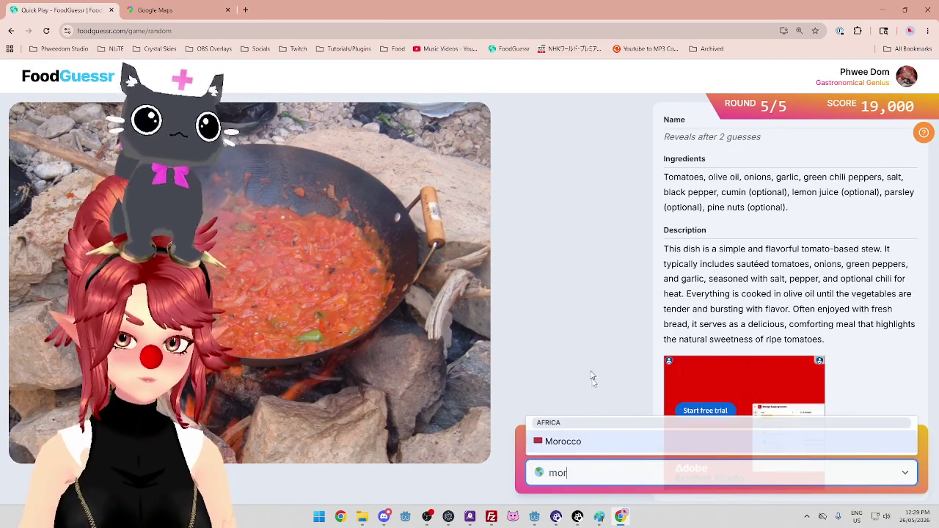
click(598, 445)
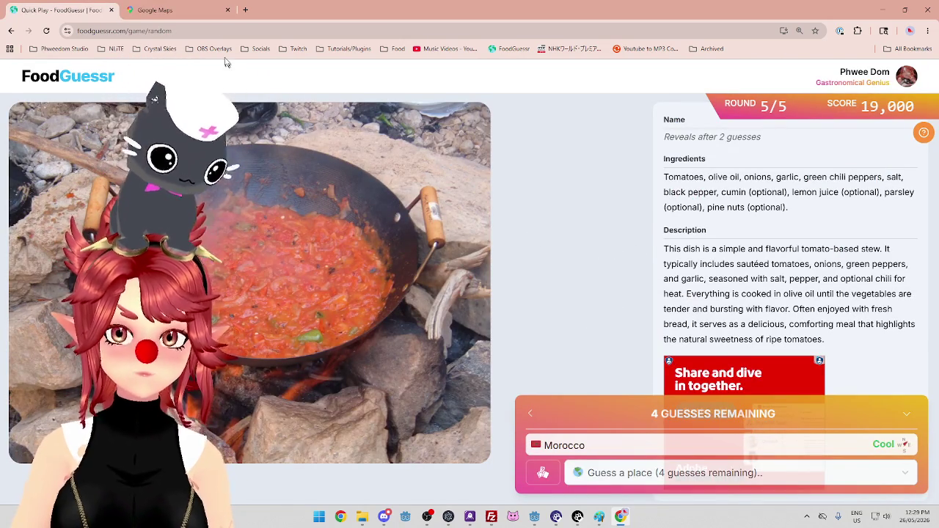
Shift Google Maps toward Italy and the Balkans to compare regions.
click(155, 9)
scroll(372, 193, down, 2)
drag(372, 193, 394, 251)
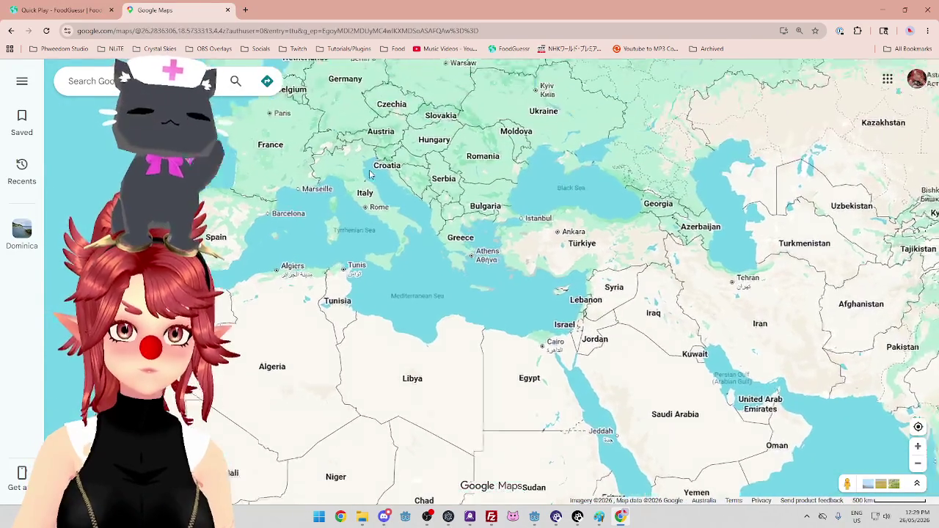
scroll(419, 203, up, 5)
scroll(420, 203, down, 1)
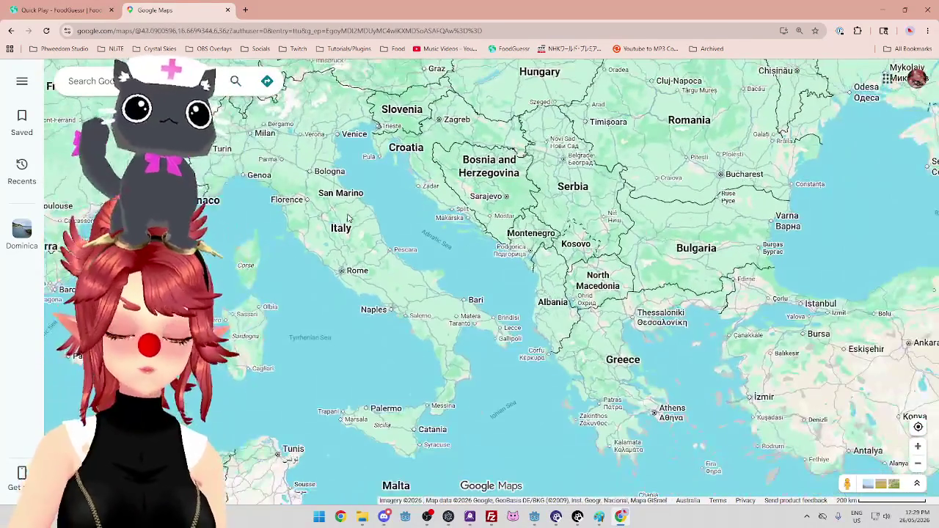
Guess Croatia as the next country, revealing the name Qalayet Bandora.
click(74, 10)
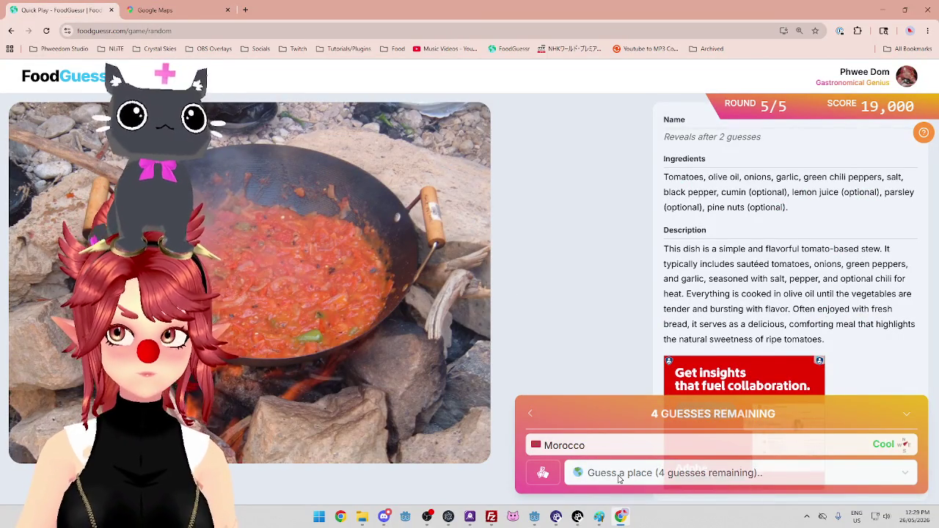
click(621, 476)
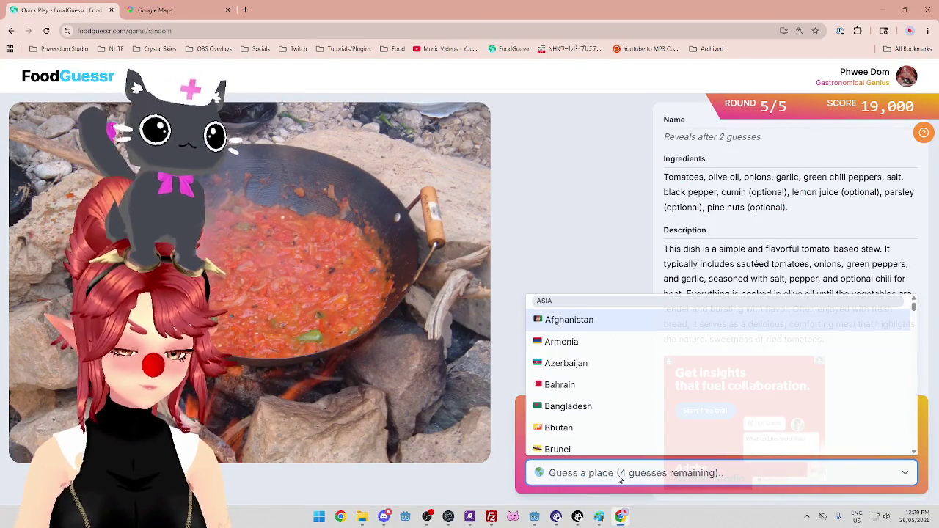
text(cro)
click(606, 442)
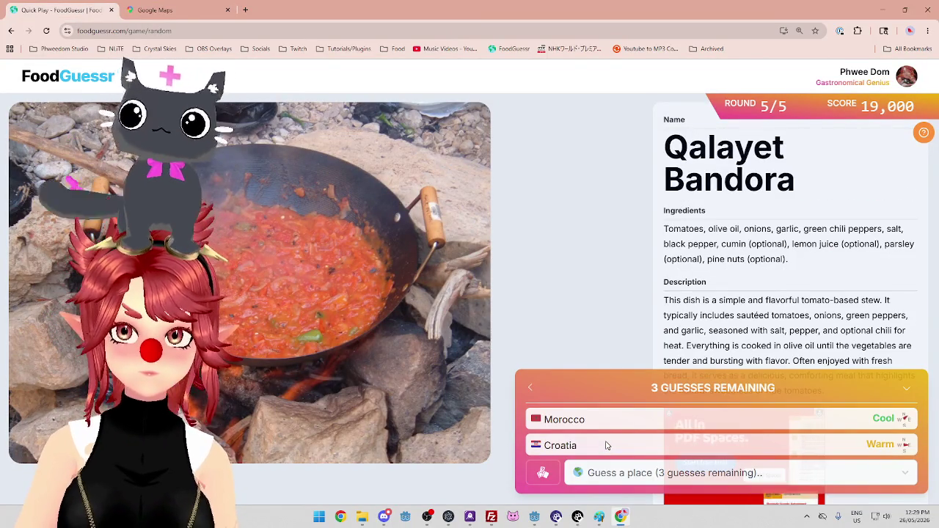
Pan Google Maps over the Balkans and zoom toward the Black Sea.
click(187, 10)
drag(580, 200, 460, 224)
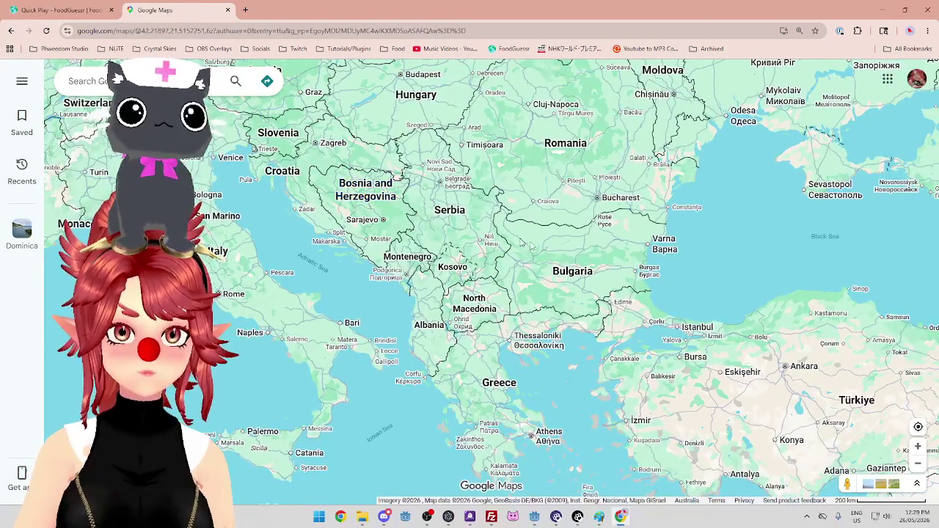
scroll(532, 245, up, 1)
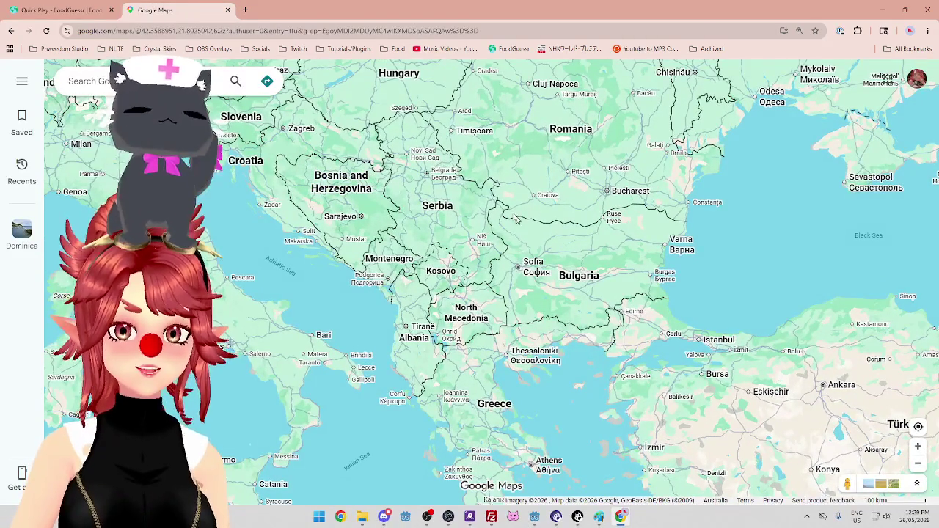
key(ctrl+Tab)
key(ctrl+Tab)
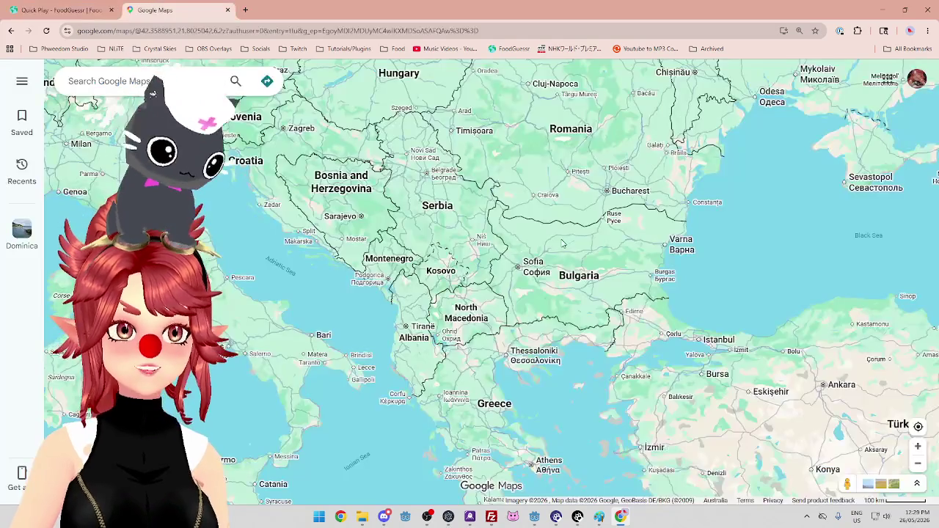
scroll(477, 226, down, 1)
scroll(479, 227, up, 1)
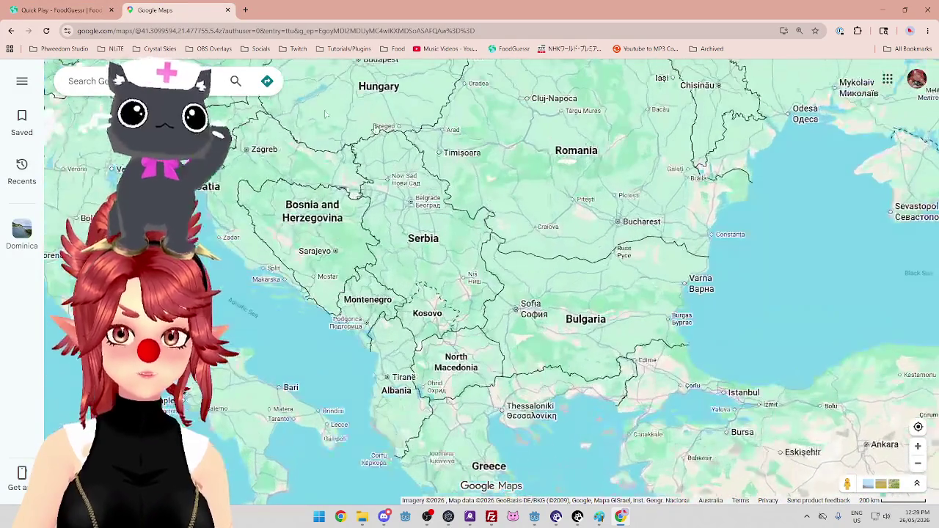
click(59, 10)
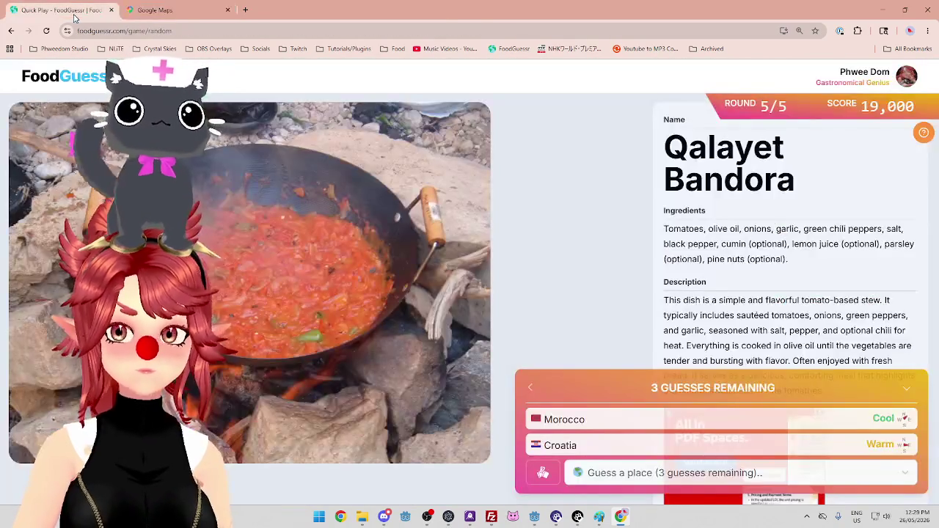
Compare the Black Sea and Türkiye map with the stew round, ending back in FoodGuessr.
click(197, 13)
scroll(396, 242, down, 5)
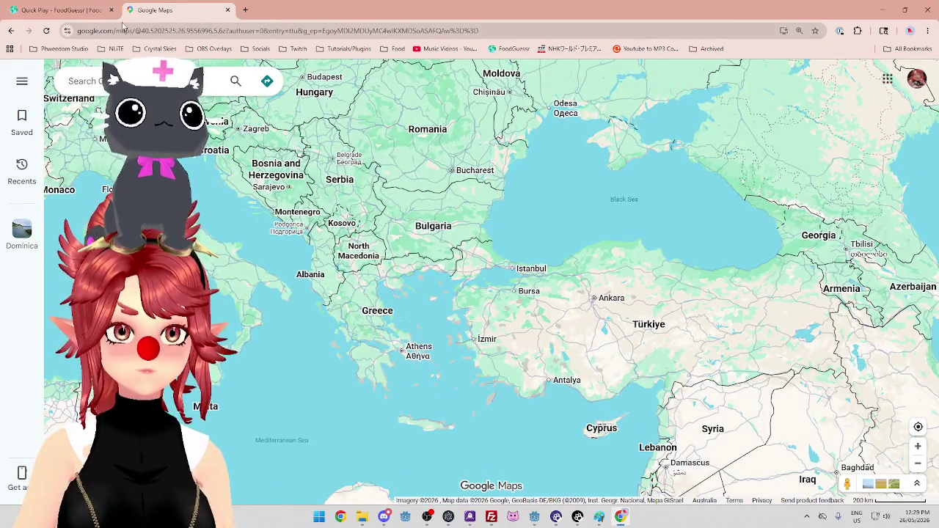
click(81, 10)
click(168, 14)
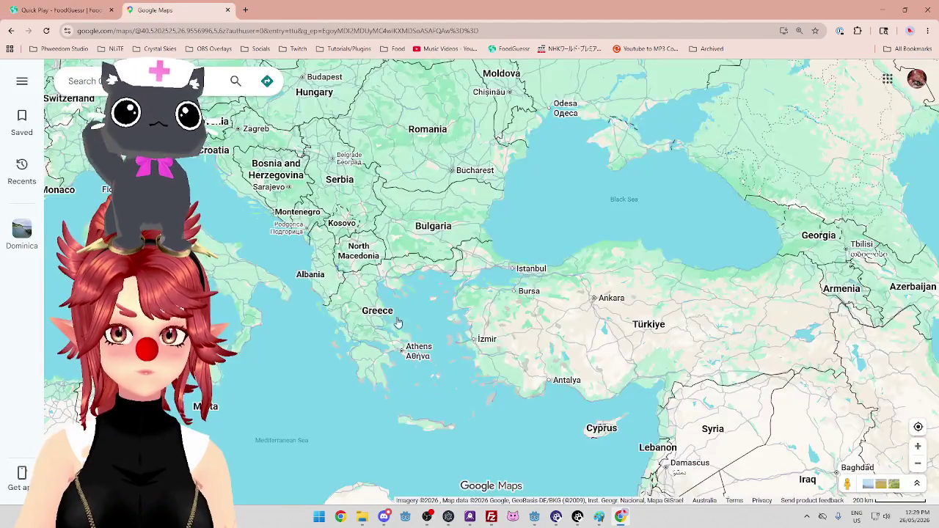
scroll(455, 338, down, 3)
scroll(463, 339, up, 2)
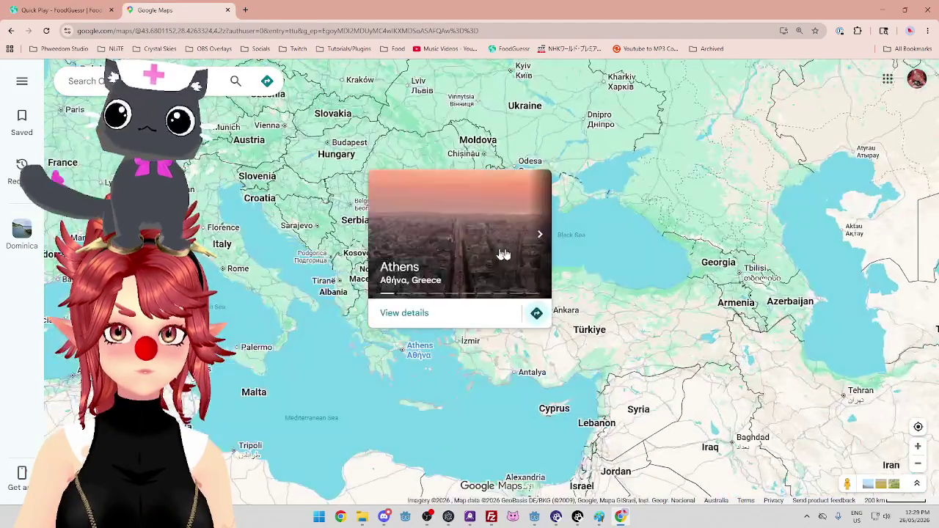
scroll(479, 310, up, 2)
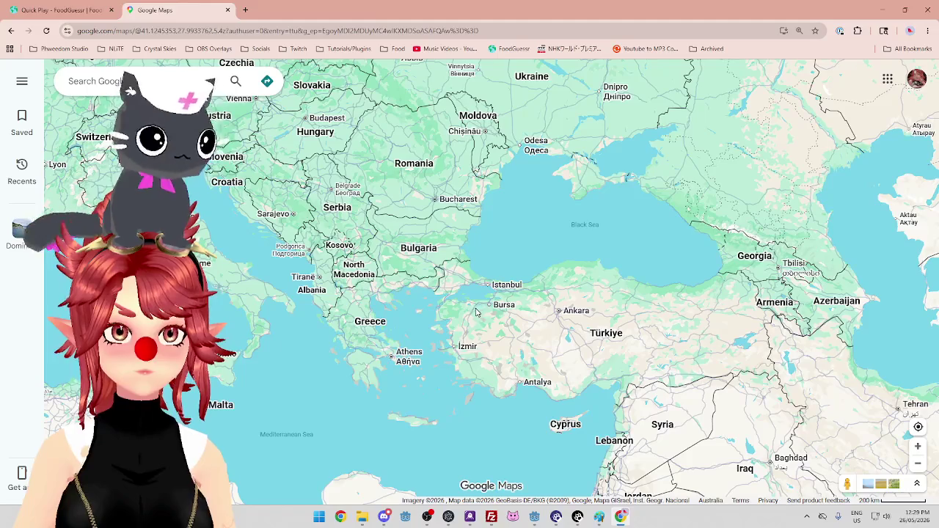
click(73, 10)
click(168, 12)
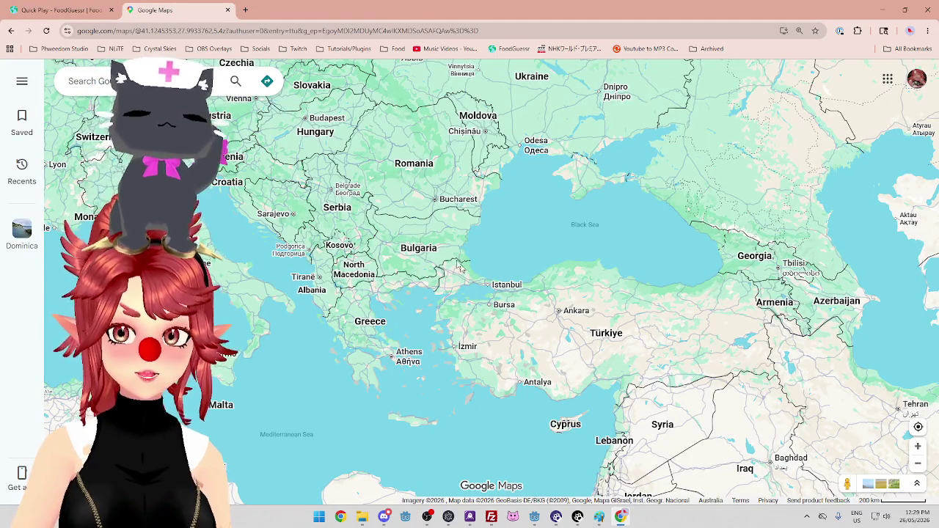
click(74, 10)
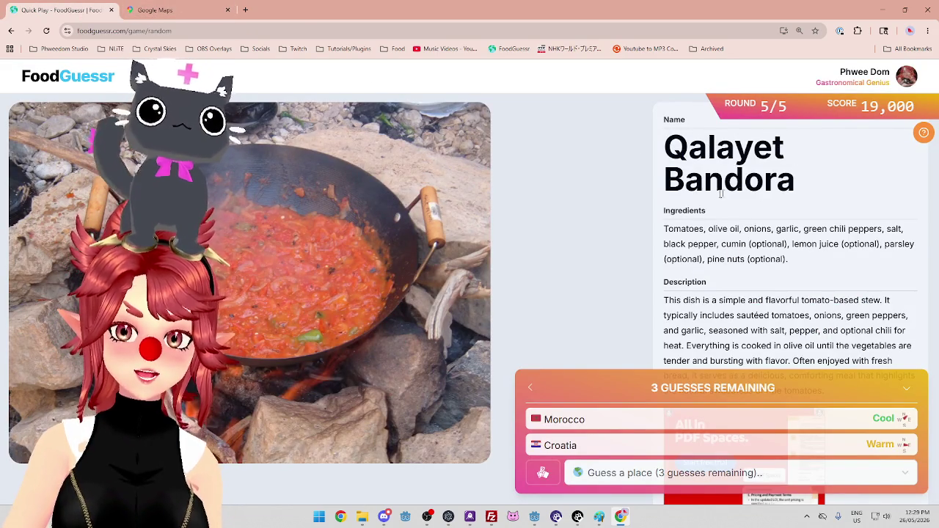
click(155, 10)
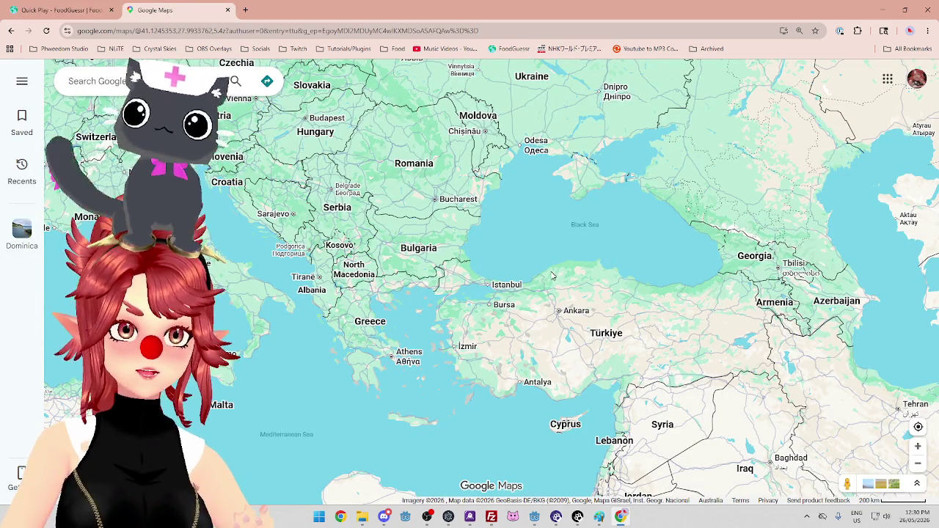
click(66, 9)
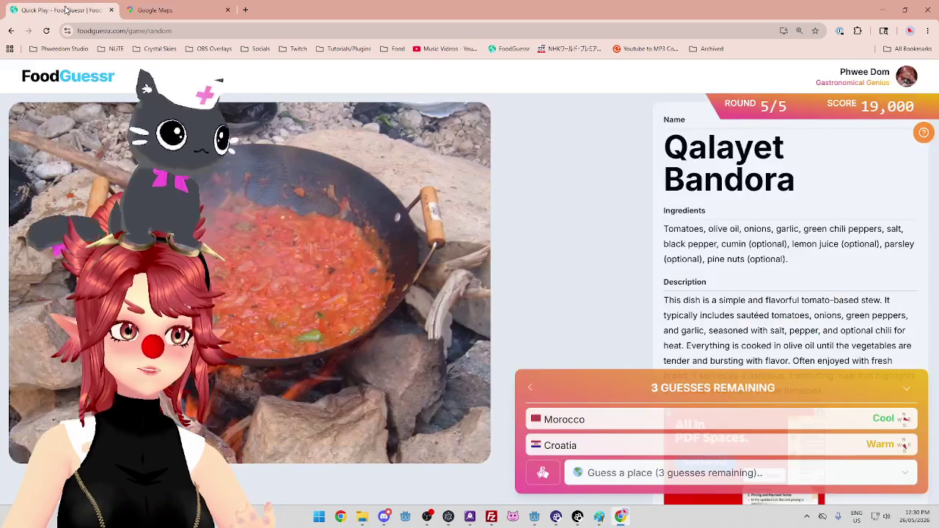
drag(800, 187, 694, 152)
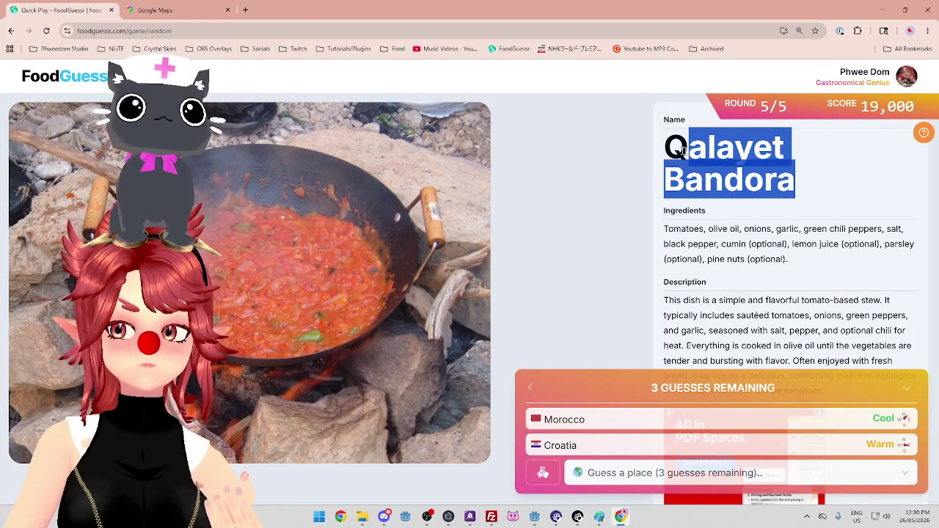
click(805, 188)
click(924, 132)
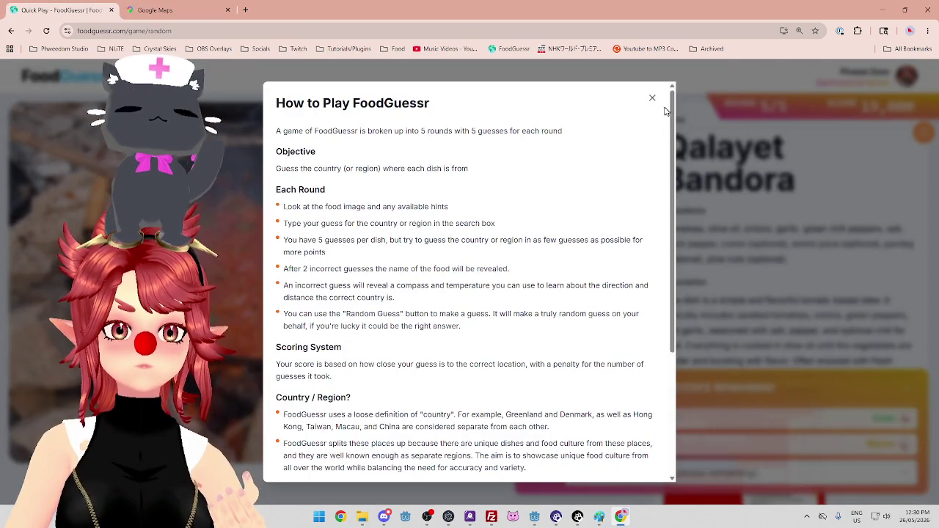
click(653, 98)
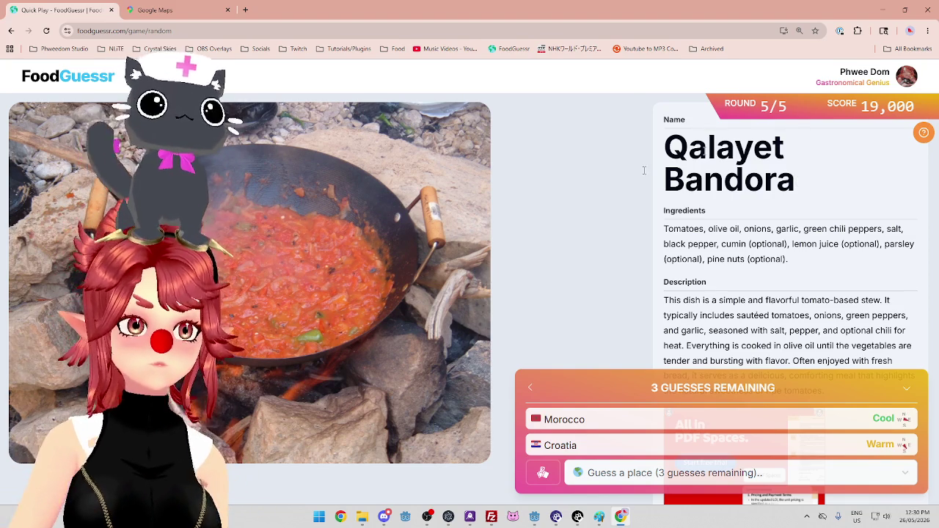
click(155, 9)
Zoom Google Maps in and out around Syria, Lebanon and Iraq.
scroll(559, 274, down, 2)
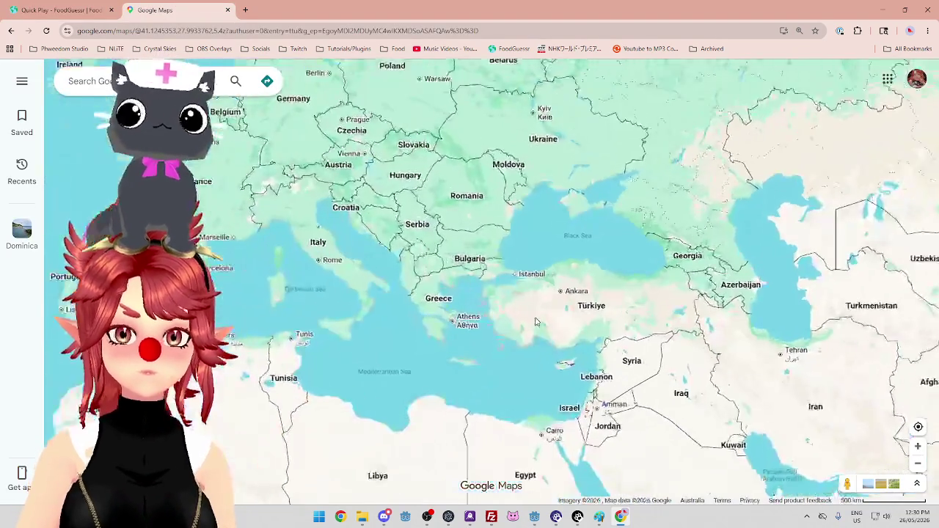
scroll(534, 343, up, 1)
scroll(534, 343, down, 1)
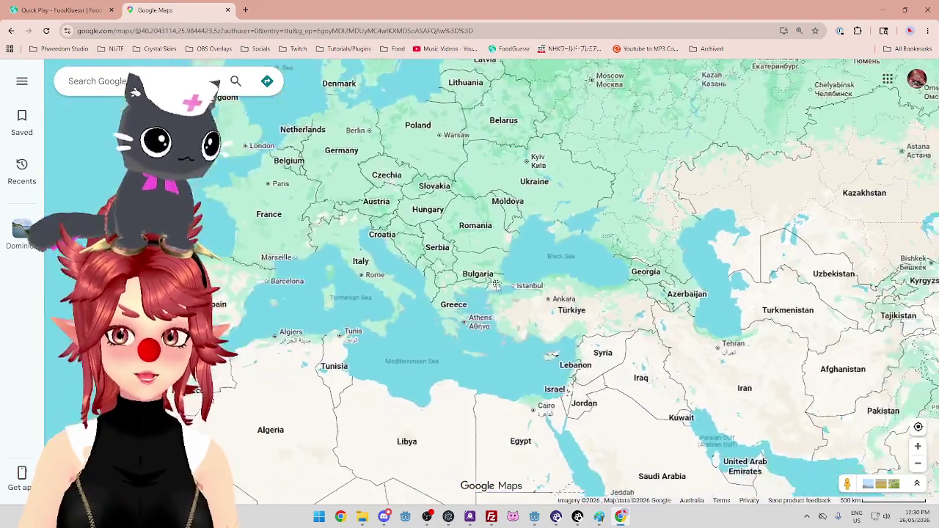
scroll(531, 394, up, 2)
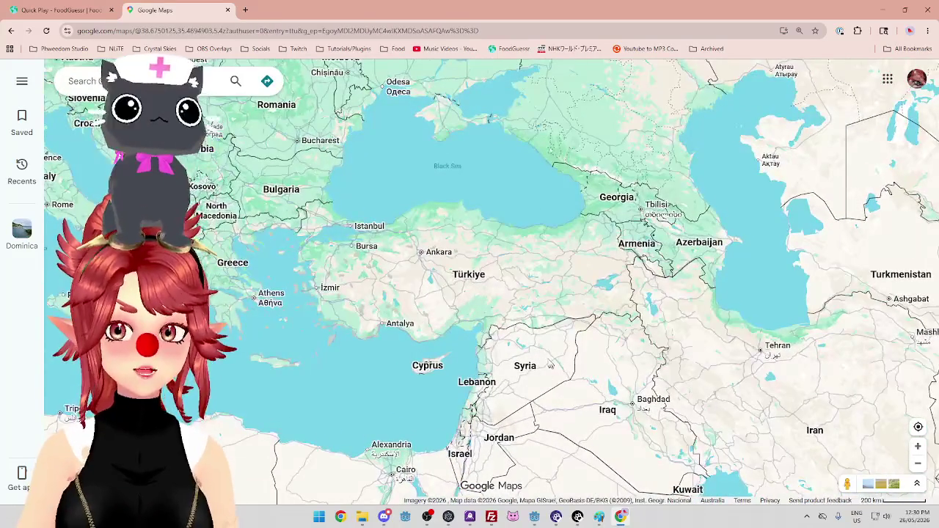
scroll(517, 382, down, 1)
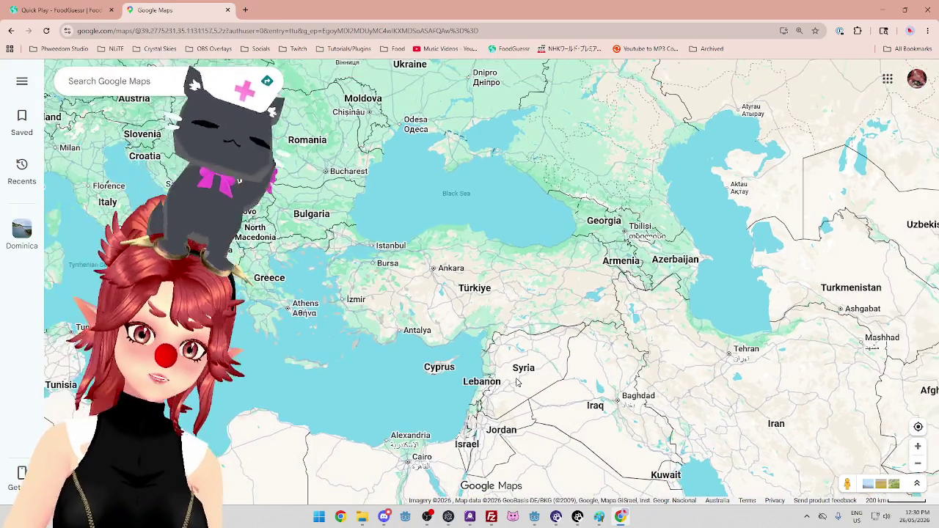
scroll(518, 382, up, 2)
scroll(524, 336, down, 1)
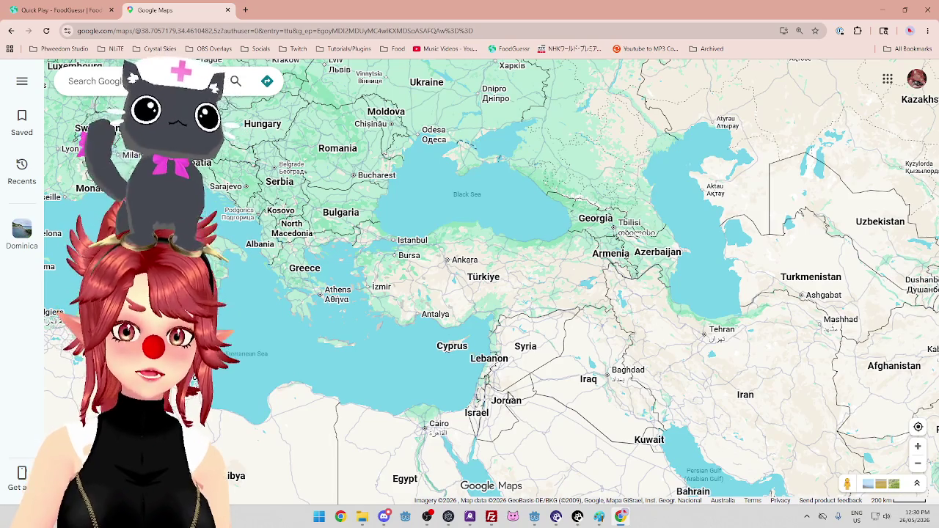
scroll(475, 359, up, 2)
scroll(510, 395, down, 1)
scroll(510, 395, up, 1)
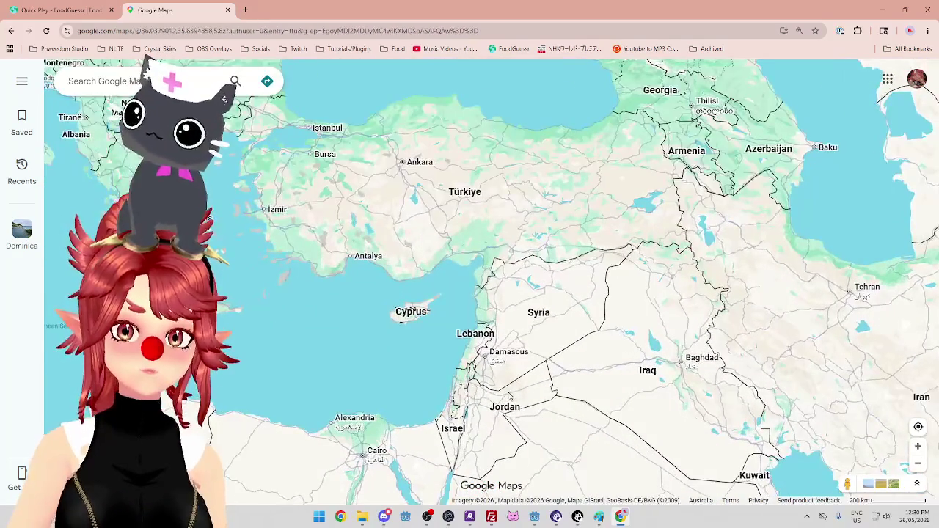
click(66, 10)
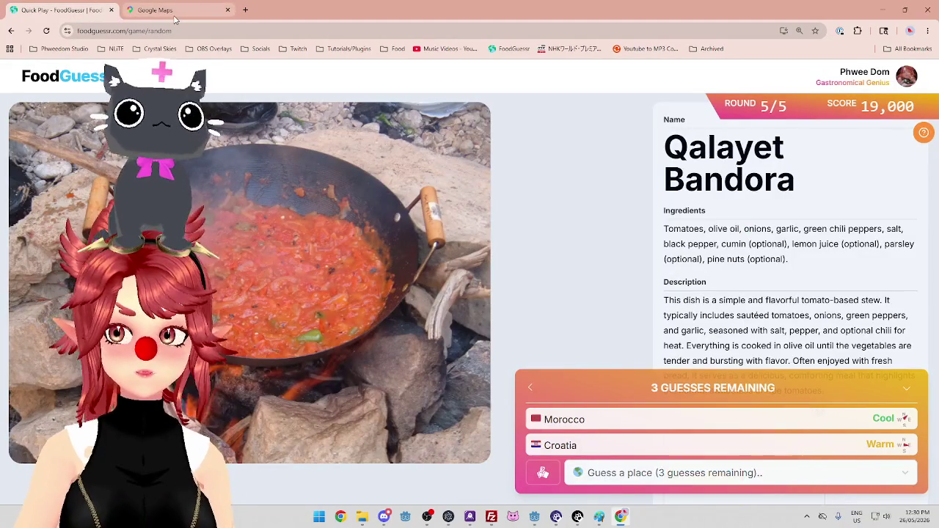
Study the map over Syria, Lebanon and Jordan, then return to the Qalayet Bandora round.
click(175, 14)
scroll(516, 444, up, 2)
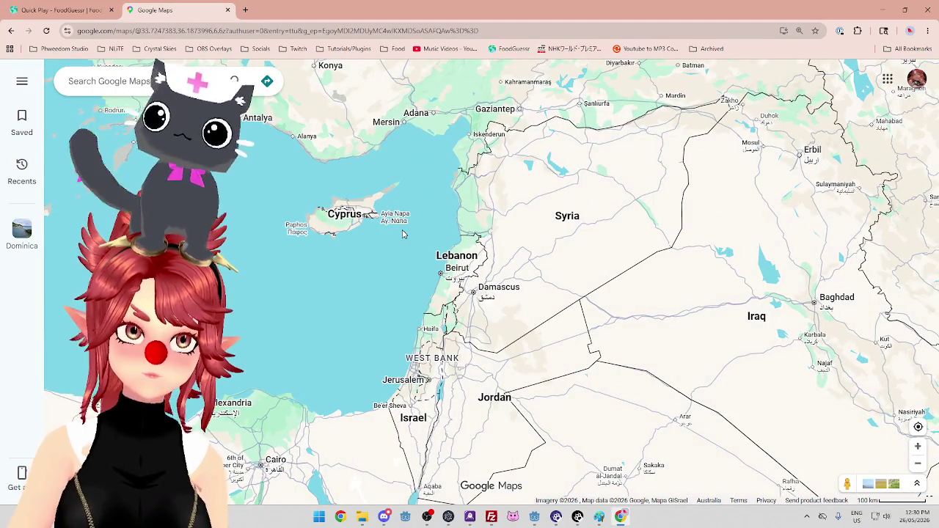
scroll(402, 234, down, 3)
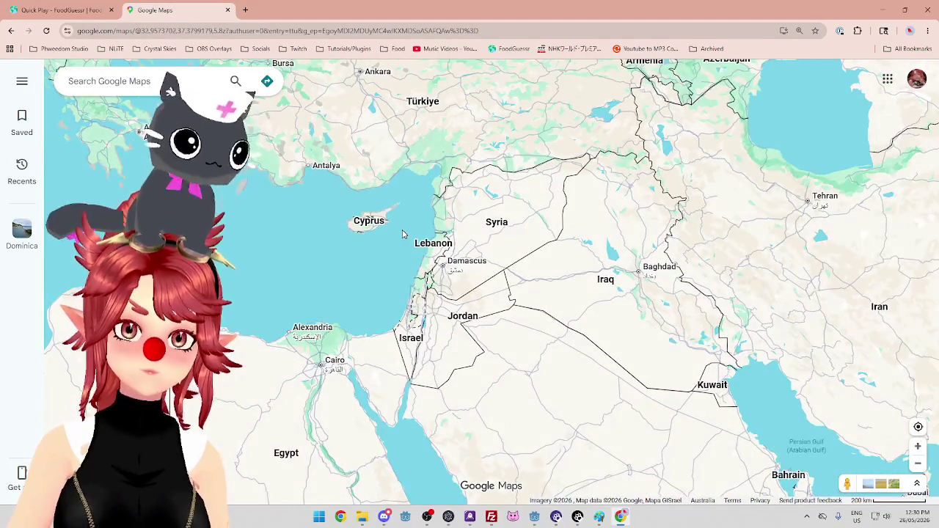
scroll(409, 234, up, 2)
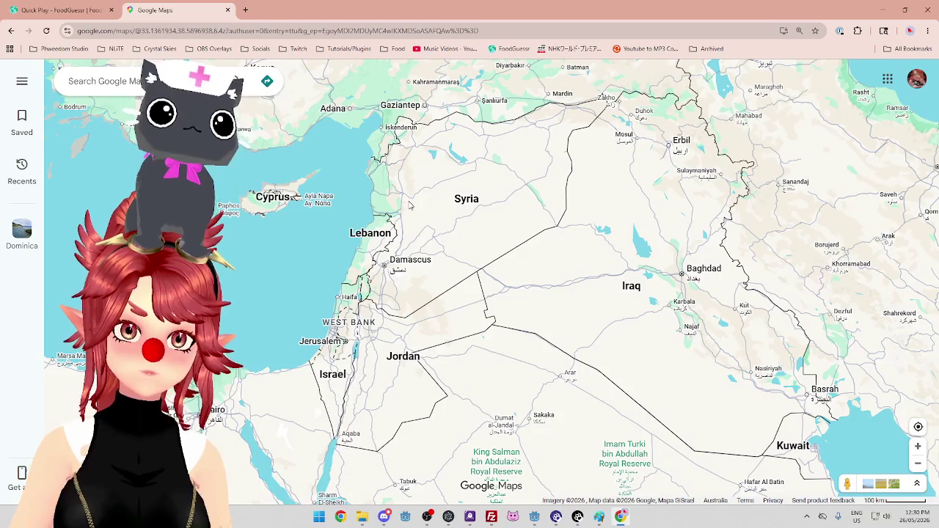
scroll(404, 227, up, 2)
scroll(392, 264, down, 1)
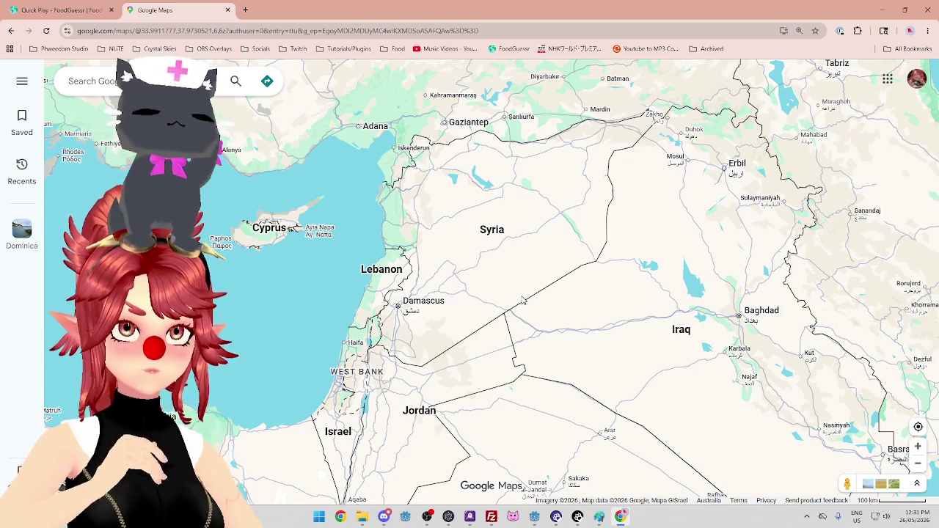
click(66, 13)
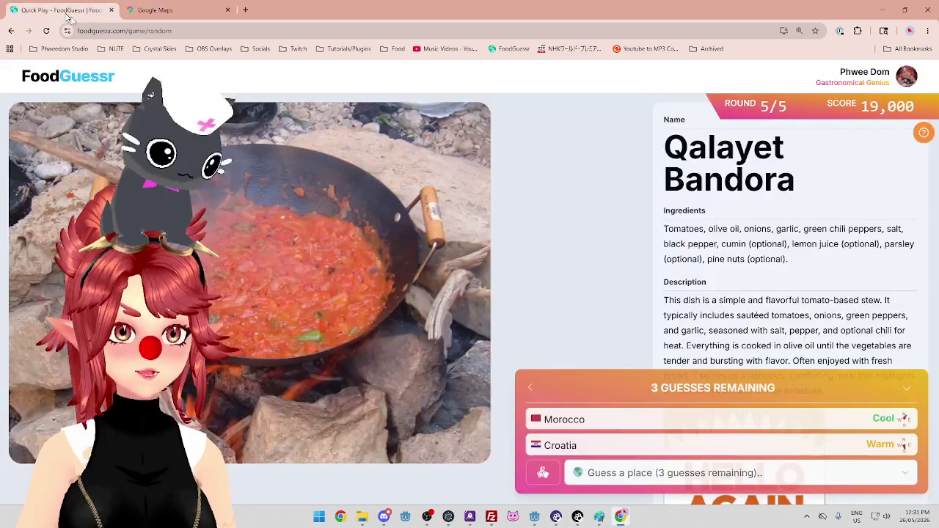
Guess Syria for Qalayet Bandora and read the 4,000-point result description.
click(668, 479)
text(syr)
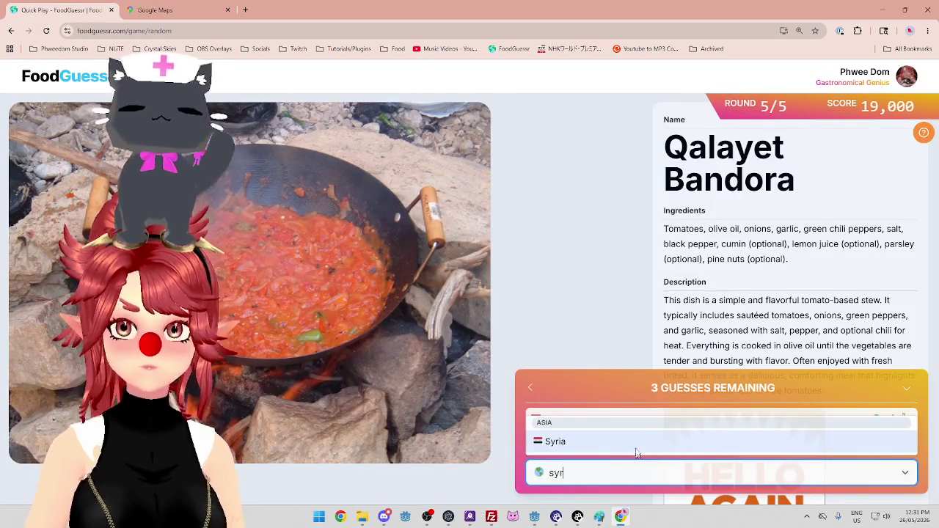
click(635, 446)
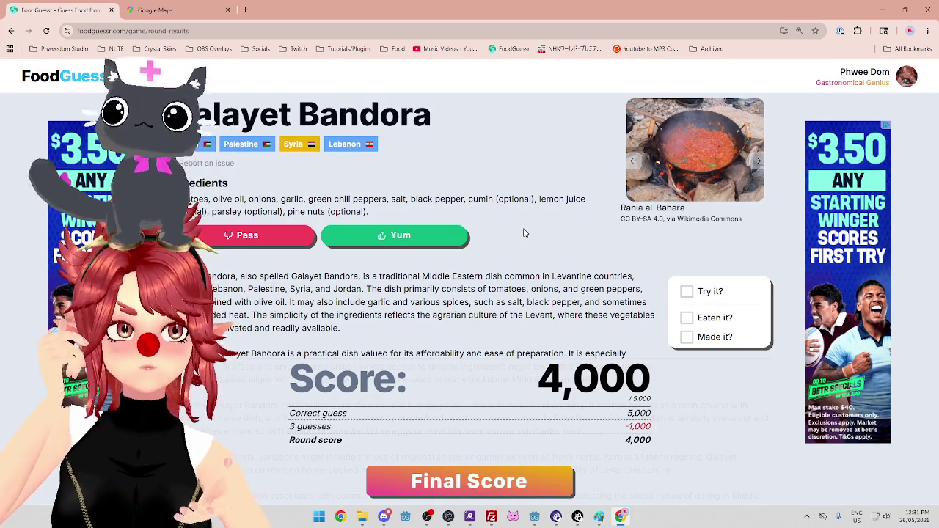
scroll(505, 267, down, 1)
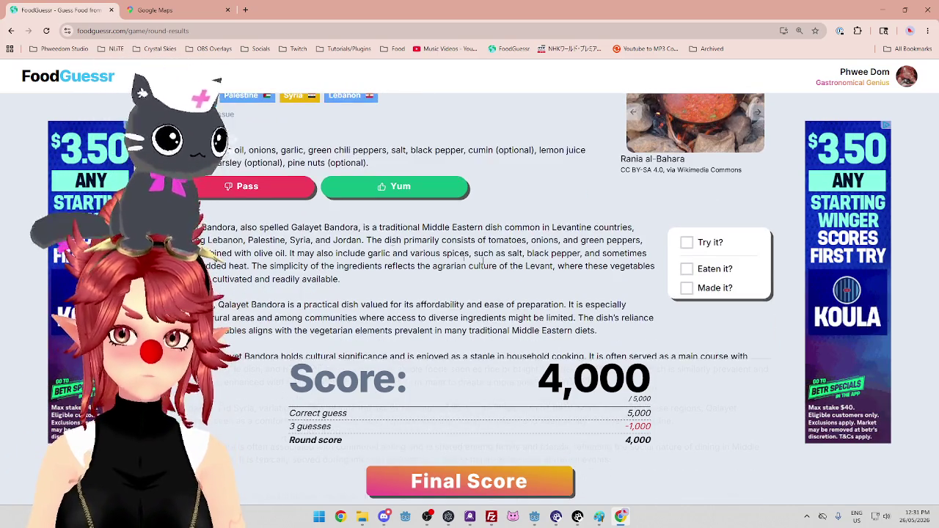
drag(258, 240, 522, 240)
drag(220, 253, 339, 266)
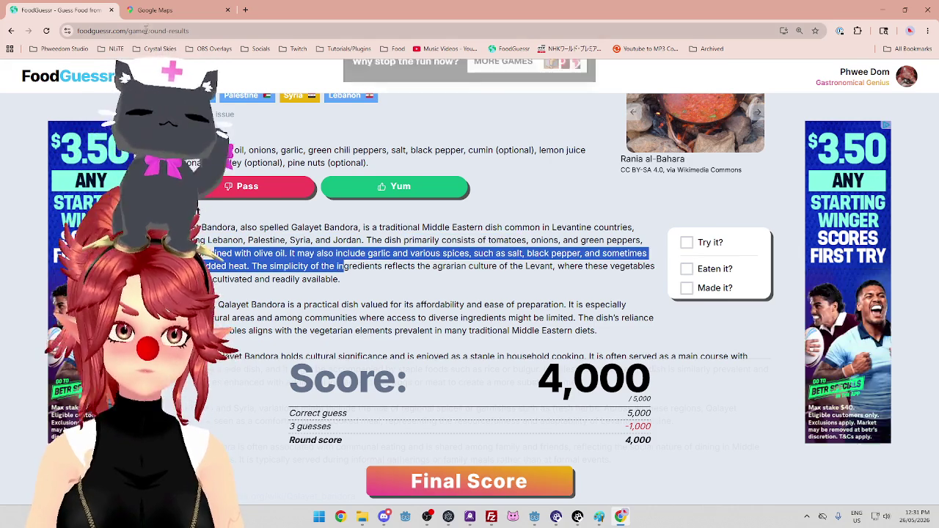
Pan Google Maps out across the Middle East toward Iran.
click(158, 10)
scroll(531, 379, down, 2)
mouse_move(683, 365)
mouse_down()
mouse_move(563, 218)
mouse_move(526, 259)
mouse_move(554, 357)
mouse_up()
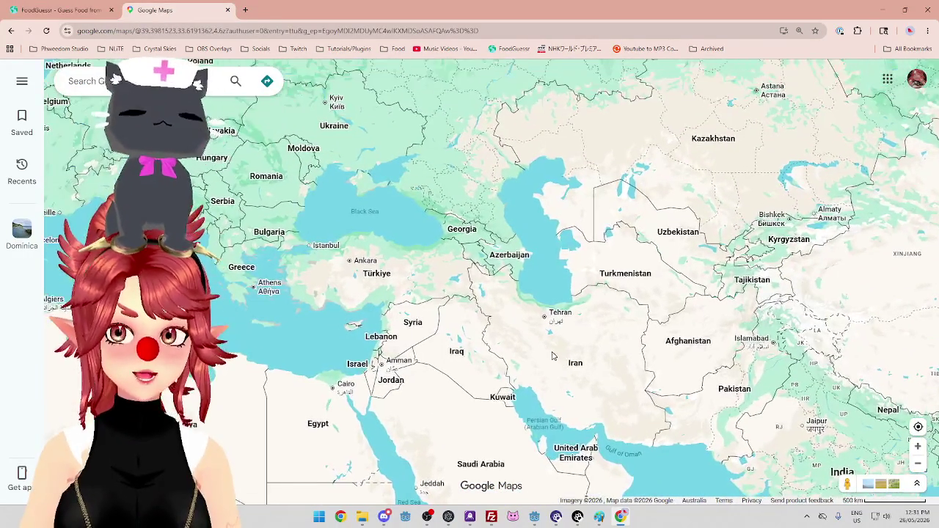
View the 23,000 of 25,000 final recap, close FoodGuessr and return to the Godot editor.
click(58, 10)
click(433, 319)
click(485, 484)
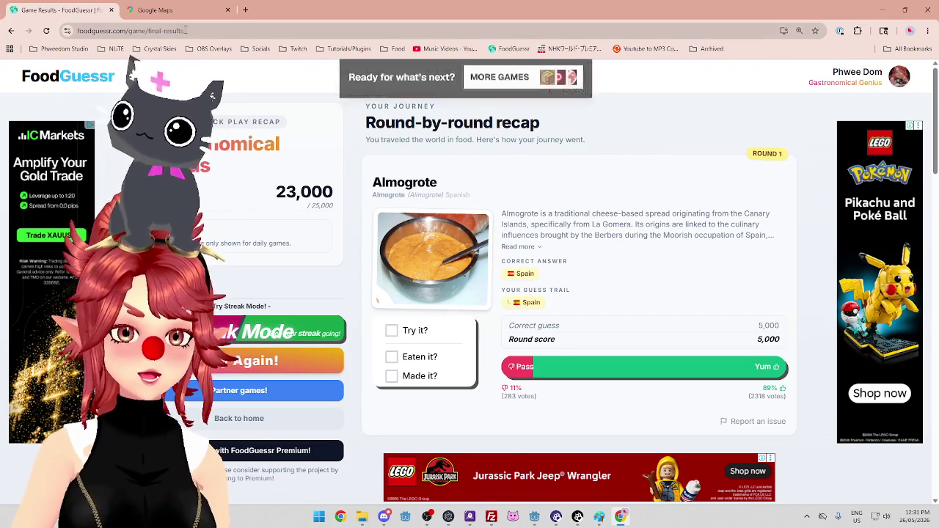
click(111, 10)
key(alt+Tab)
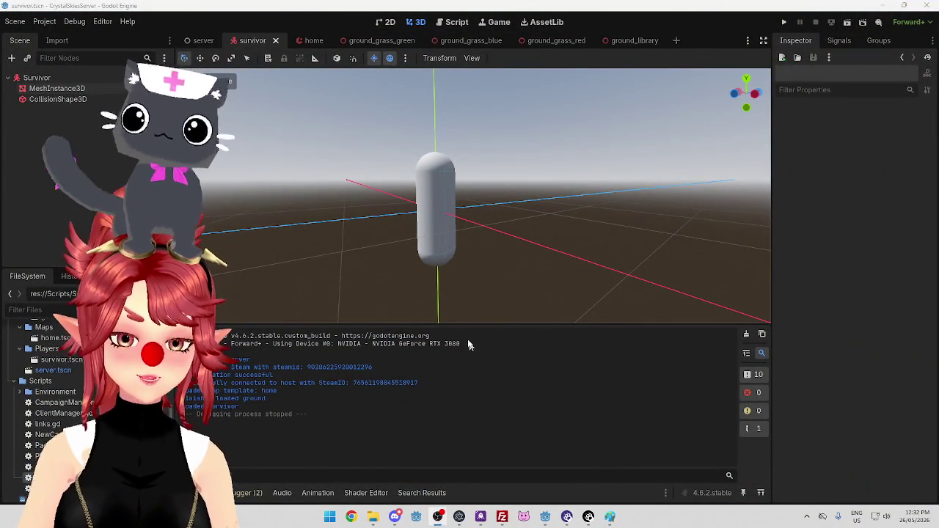
Switch from the Godot server editor to the CrystalSkies GameManager window showing PlayerManager.gd.
click(605, 10)
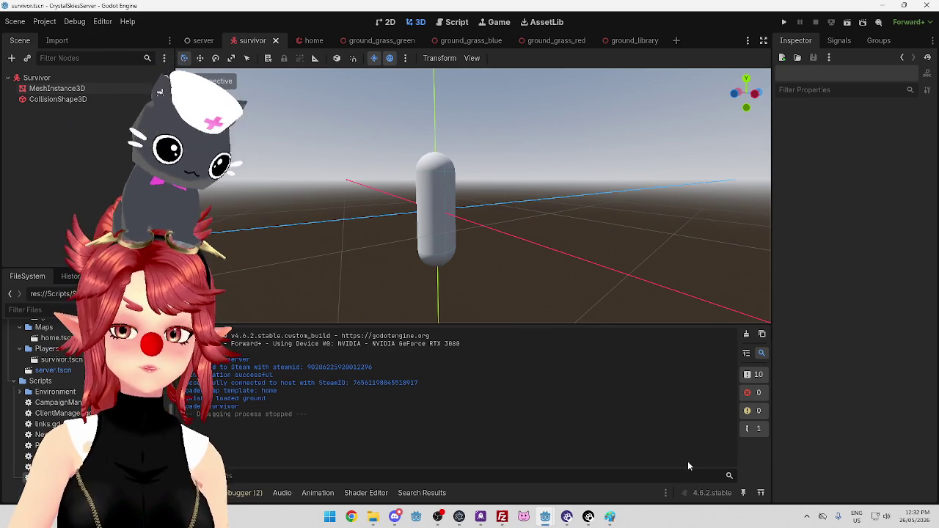
mouse_move(545, 517)
click(497, 470)
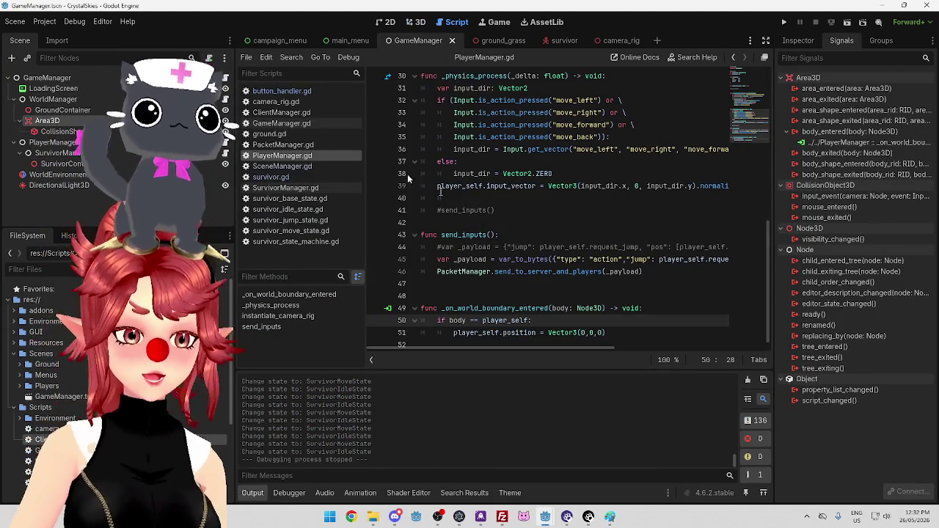
click(346, 42)
click(297, 41)
click(354, 40)
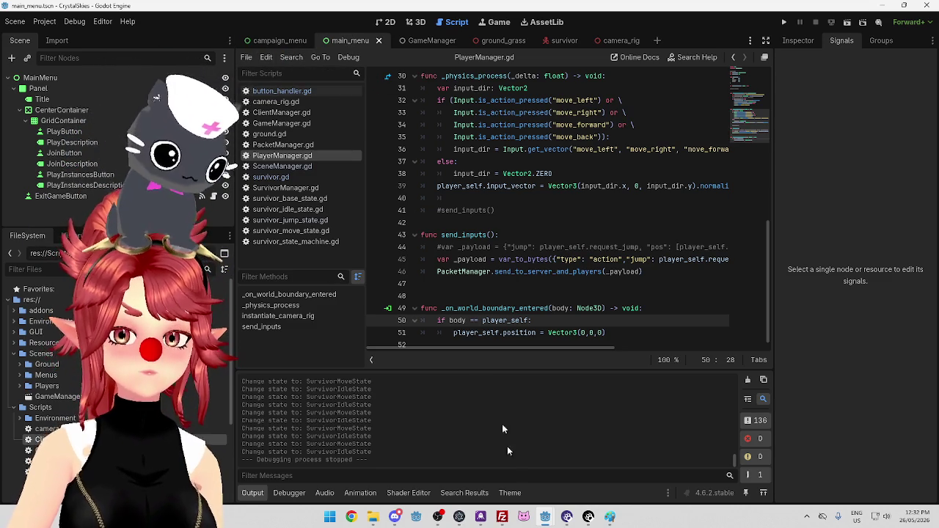
drag(274, 40, 358, 46)
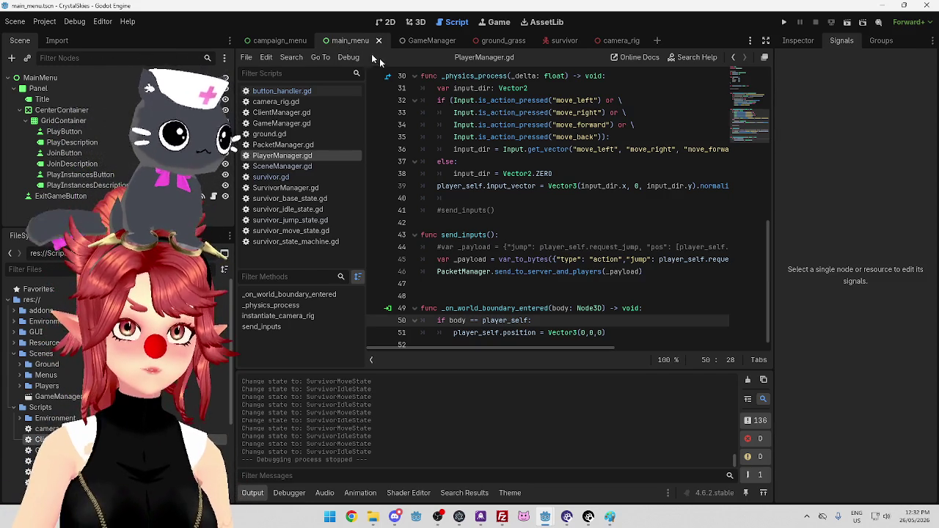
mouse_move(454, 112)
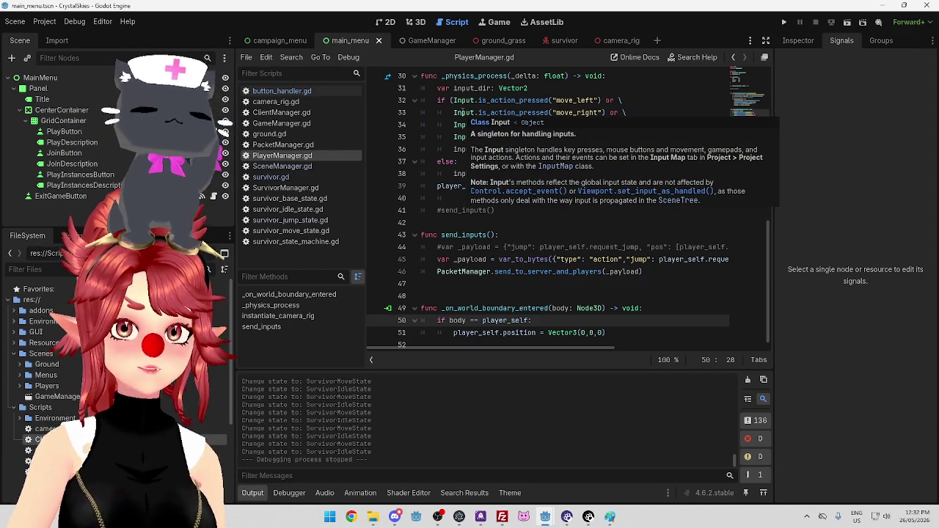
click(420, 42)
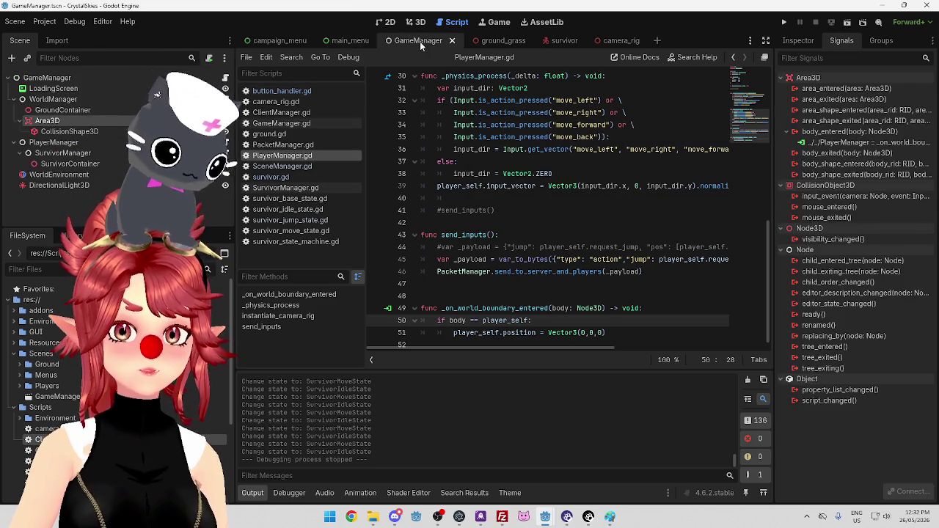
click(340, 39)
click(429, 42)
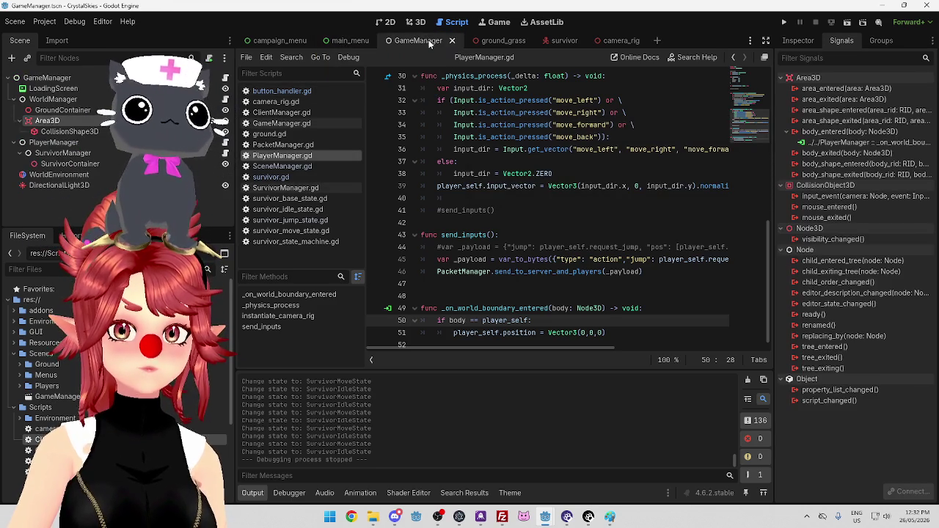
click(469, 97)
click(565, 88)
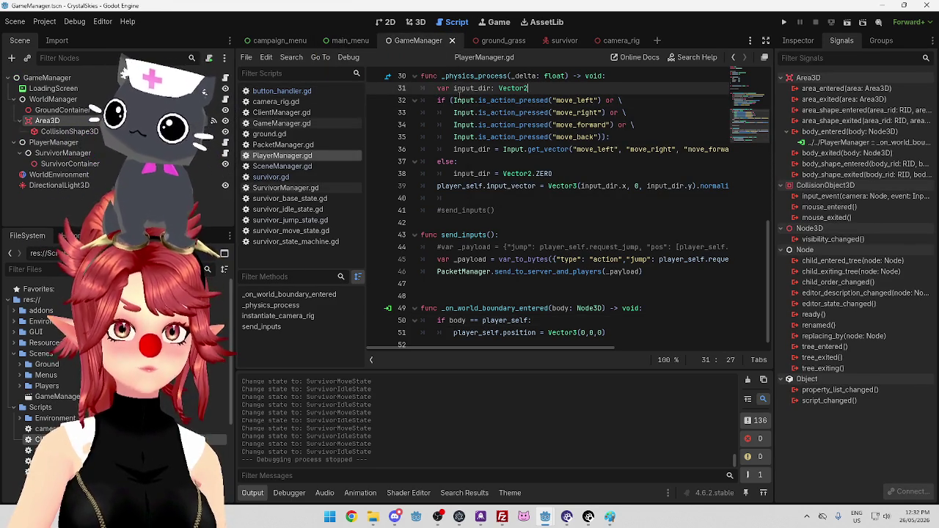
mouse_move(459, 99)
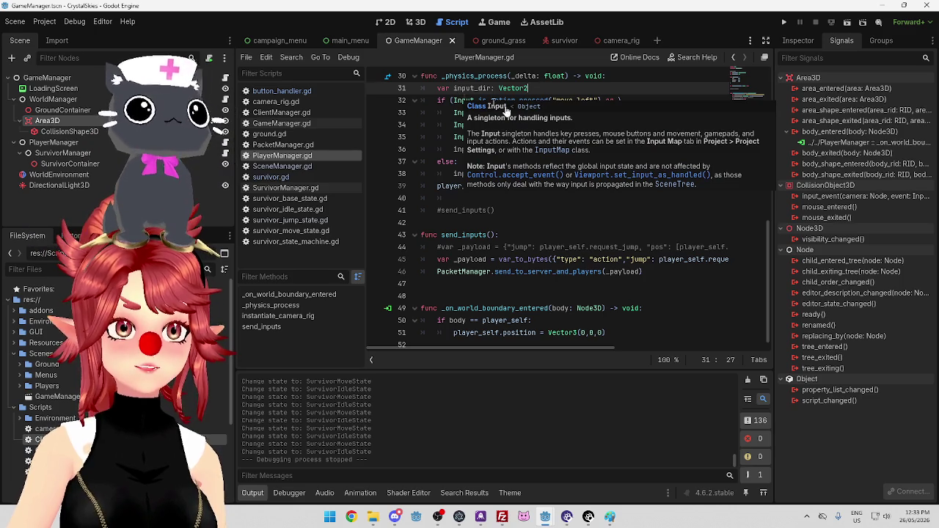
click(611, 198)
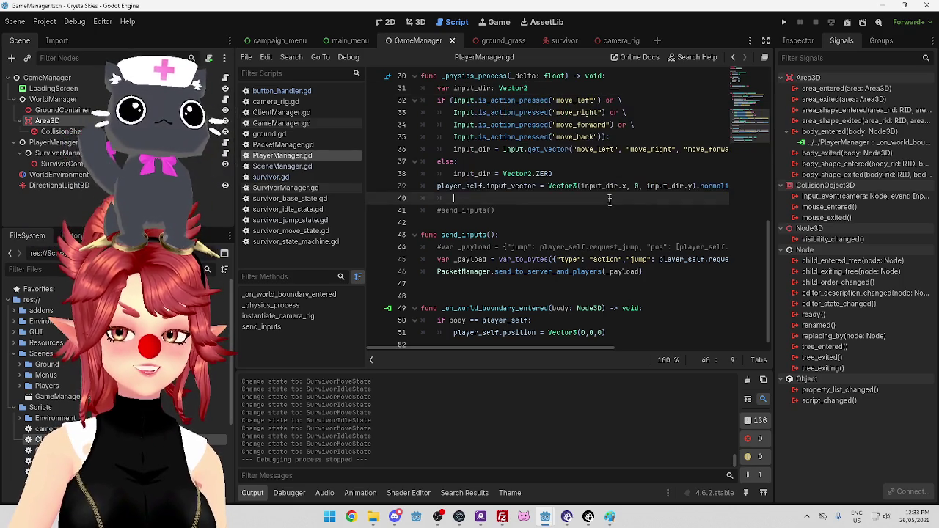
click(594, 137)
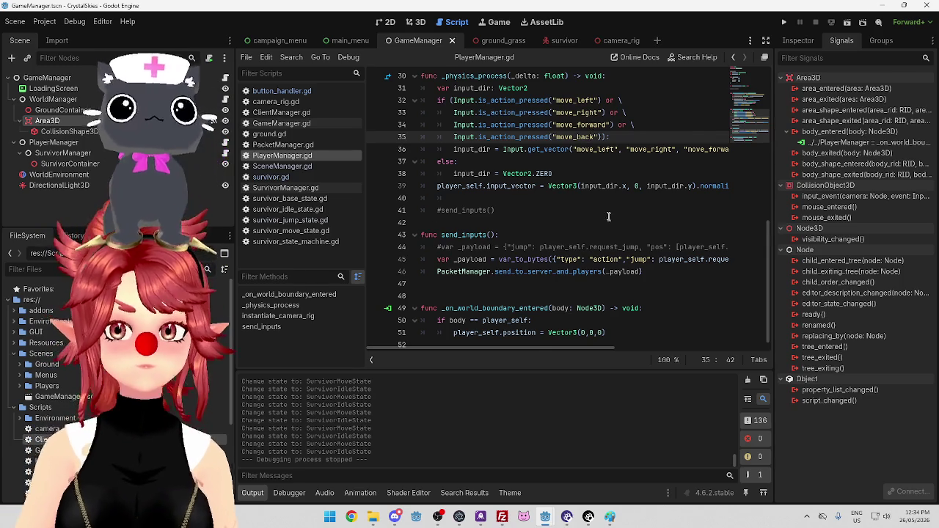
Delete one tab of indentation on empty line 40 of PlayerManager.gd.
scroll(606, 209, down, 1)
click(603, 194)
click(596, 154)
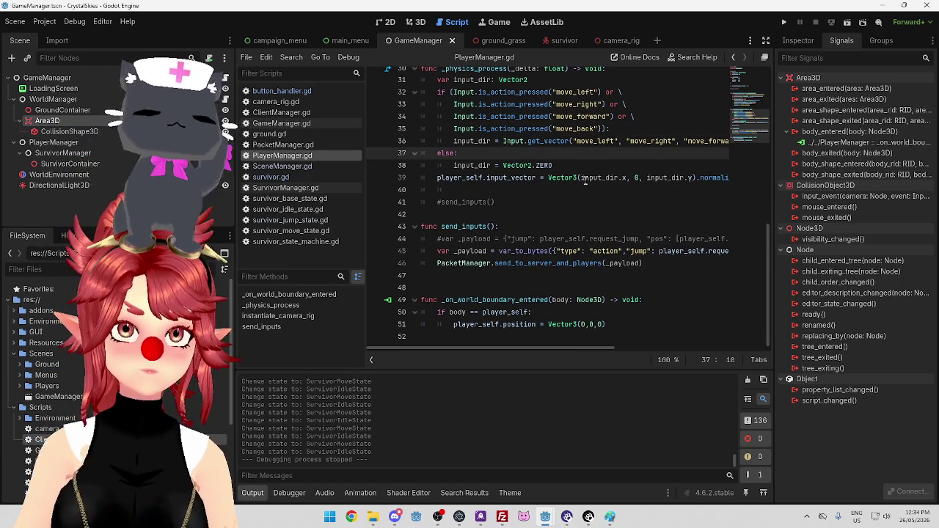
click(555, 190)
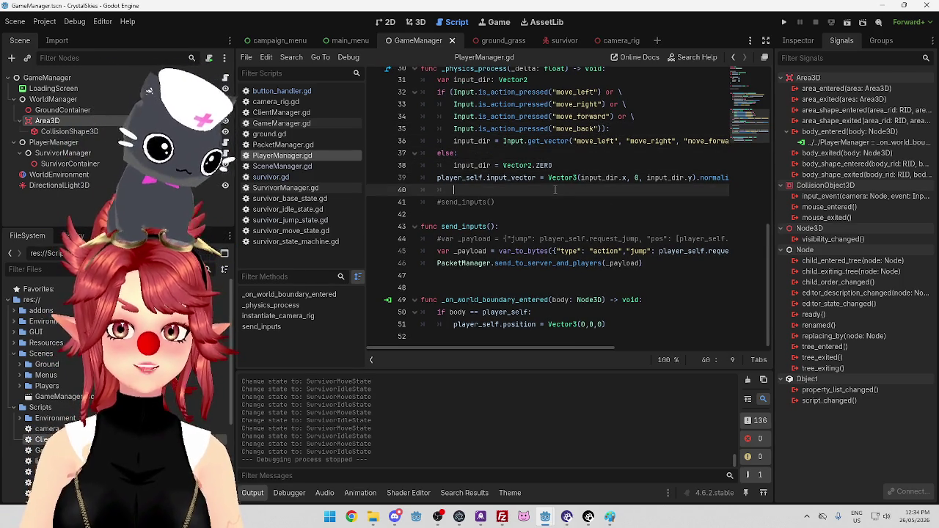
key(BackSpace)
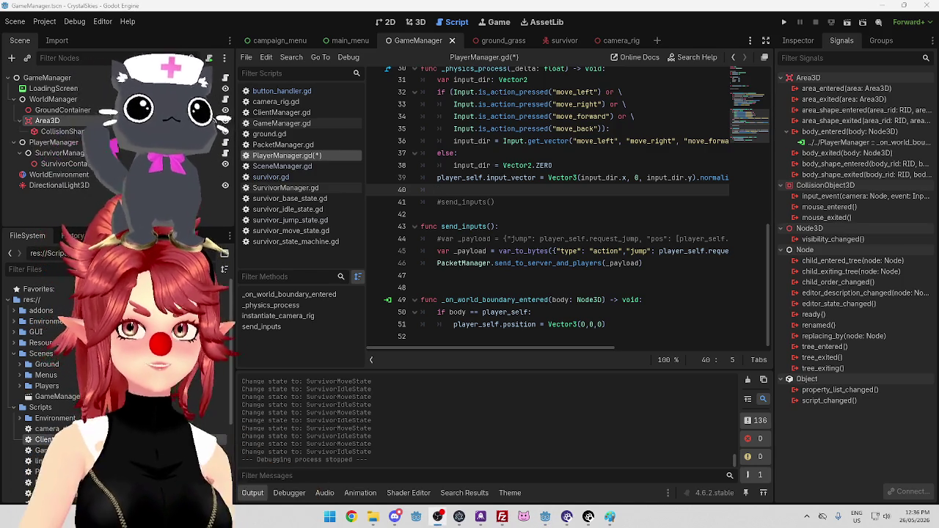
click(624, 193)
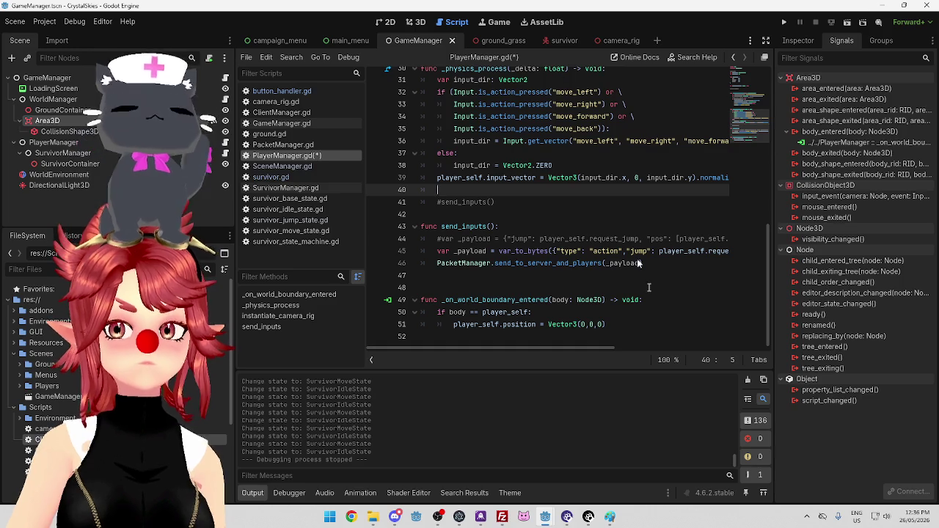
Delete the #send_inputs() comment line, the send_inputs function and the leftover blank lines.
click(521, 202)
click(520, 189)
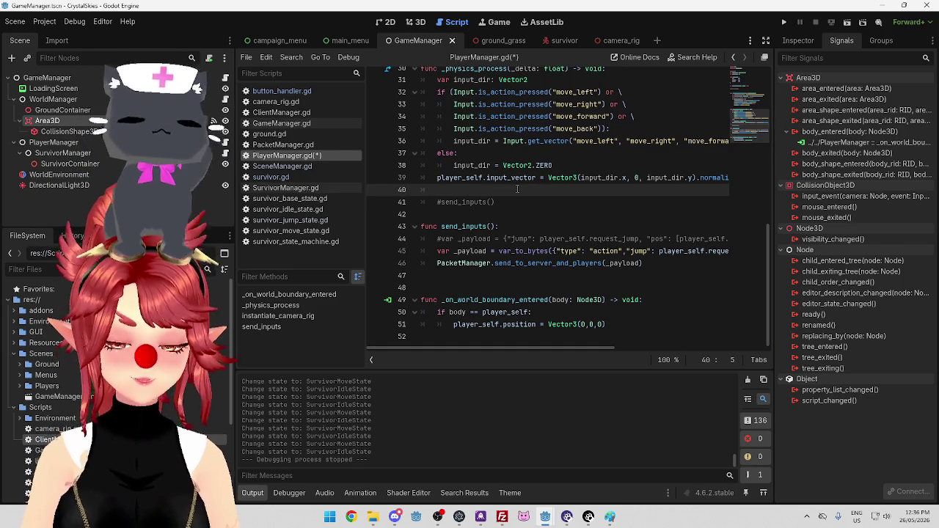
key(Delete)
drag(518, 190, 384, 189)
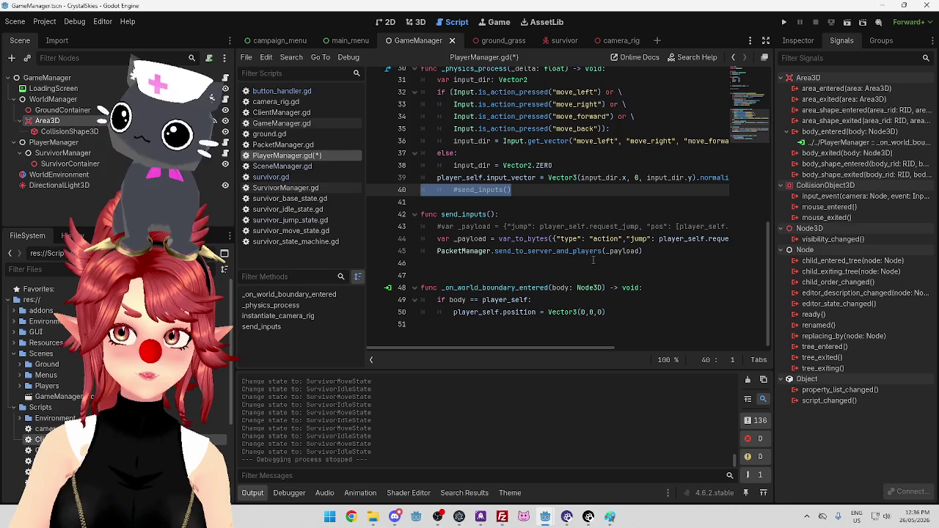
key(Delete)
mouse_move(645, 251)
mouse_down()
mouse_move(524, 239)
mouse_move(420, 214)
mouse_up()
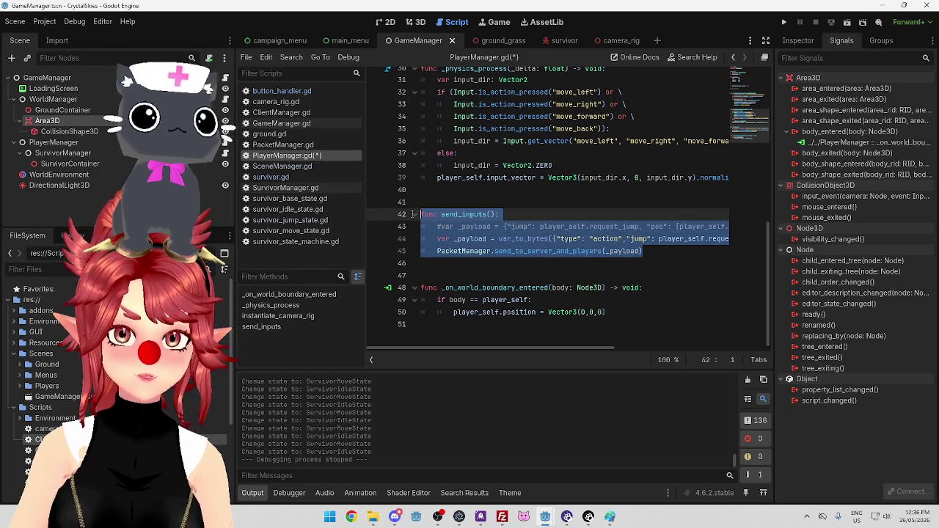
key(Delete)
key(BackSpace)
key(BackSpace)
scroll(587, 264, up, 2)
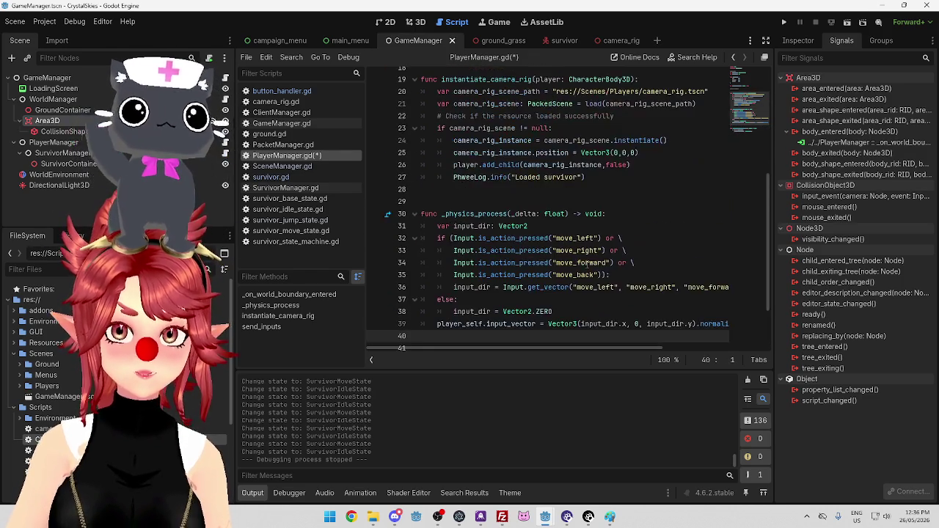
key(Delete)
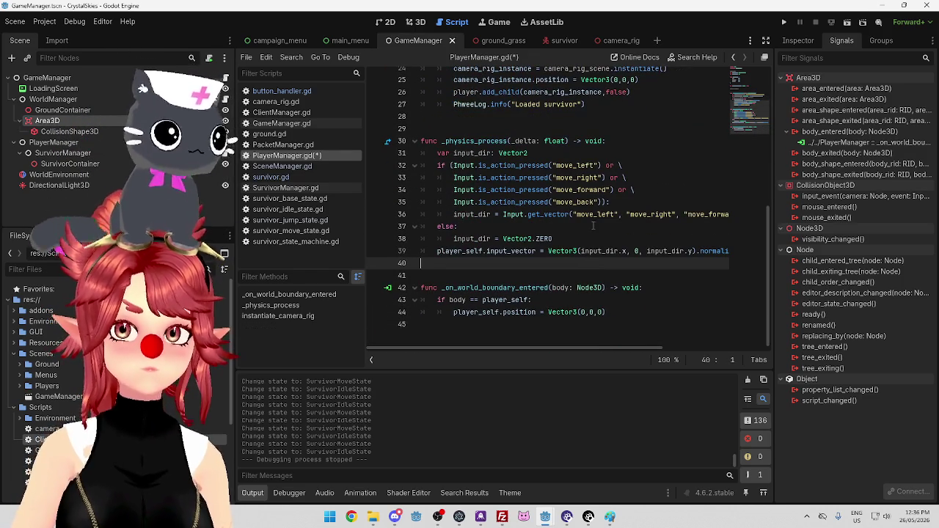
Remove the #control requests comment near line 15 and save PlayerManager.gd.
scroll(562, 336, up, 1)
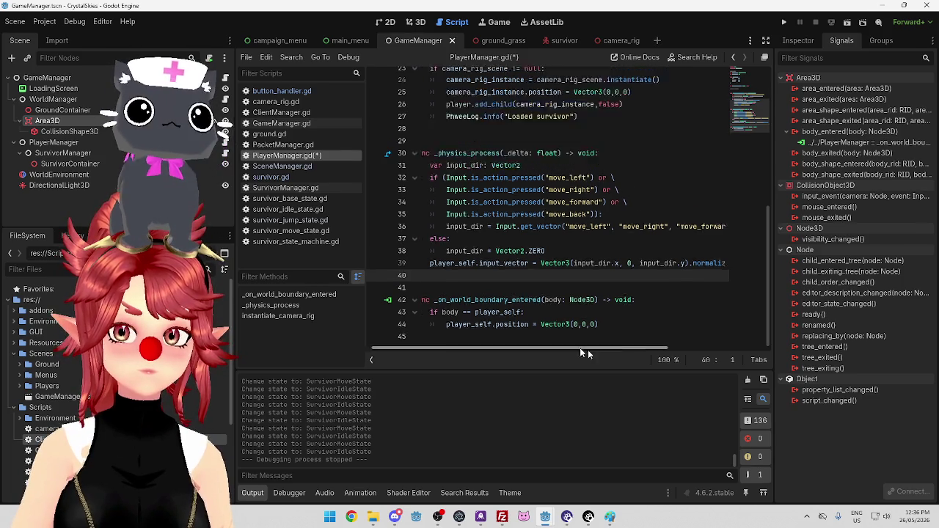
scroll(547, 345, right, 3)
scroll(543, 350, left, 3)
scroll(532, 297, up, 2)
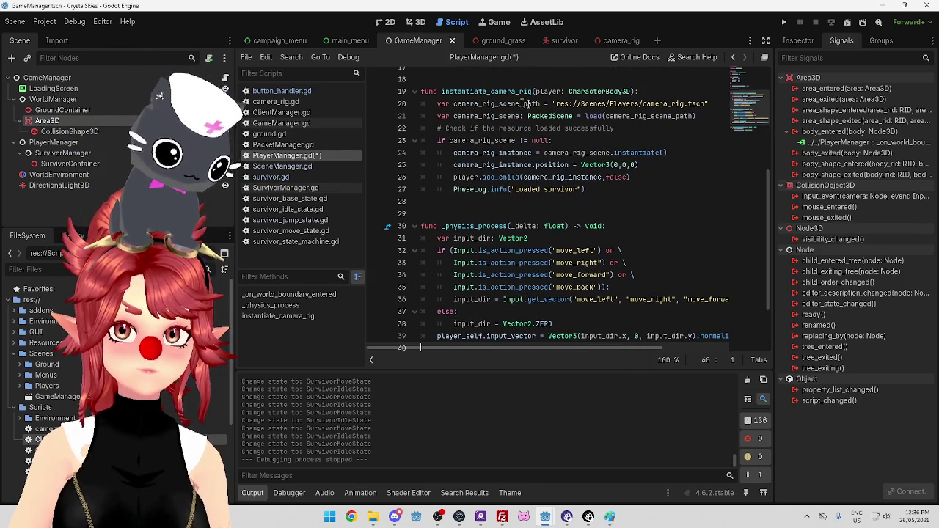
scroll(597, 193, up, 2)
scroll(558, 191, down, 2)
scroll(484, 162, up, 3)
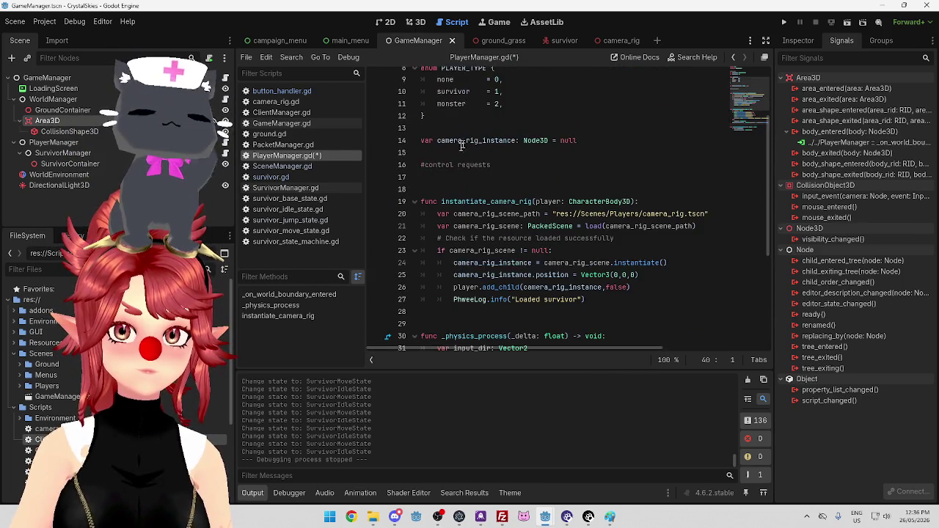
click(465, 155)
key(Delete)
drag(507, 153, 419, 152)
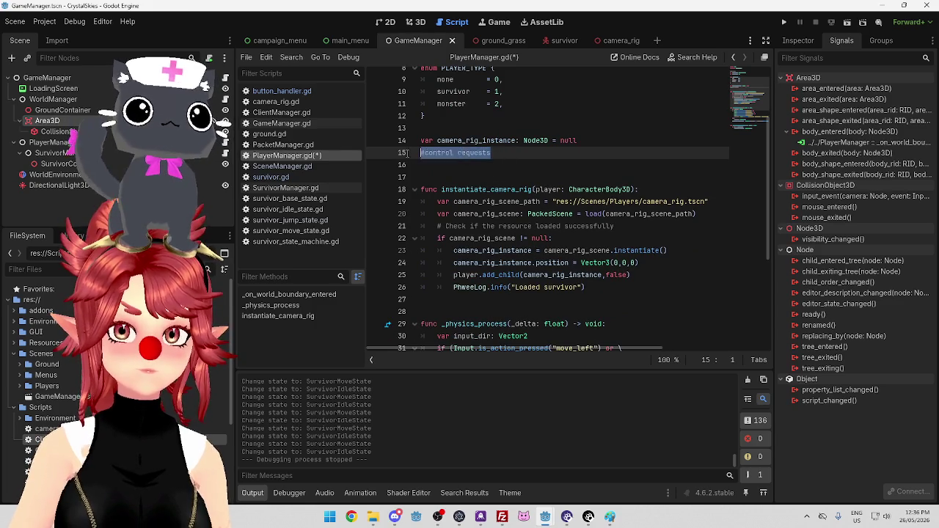
key(BackSpace)
scroll(551, 215, up, 1)
scroll(535, 214, down, 5)
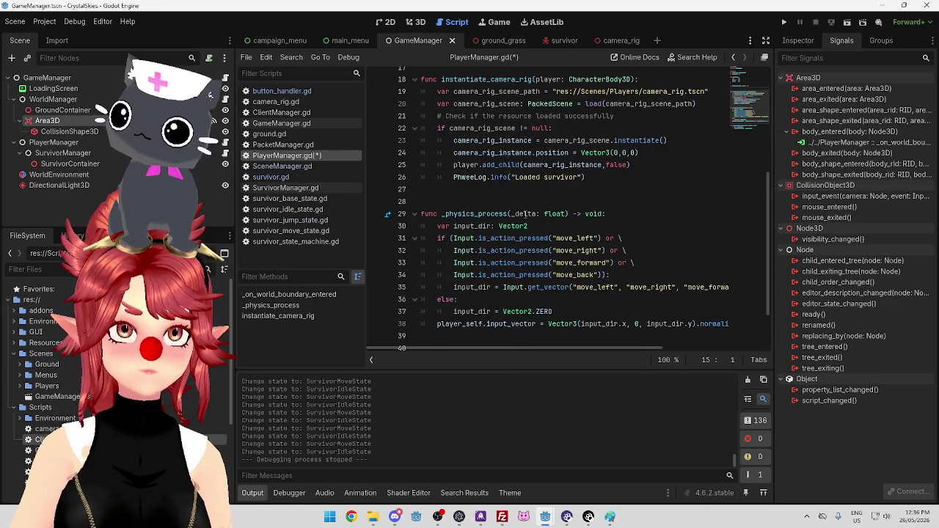
scroll(525, 215, down, 1)
key(ctrl+s)
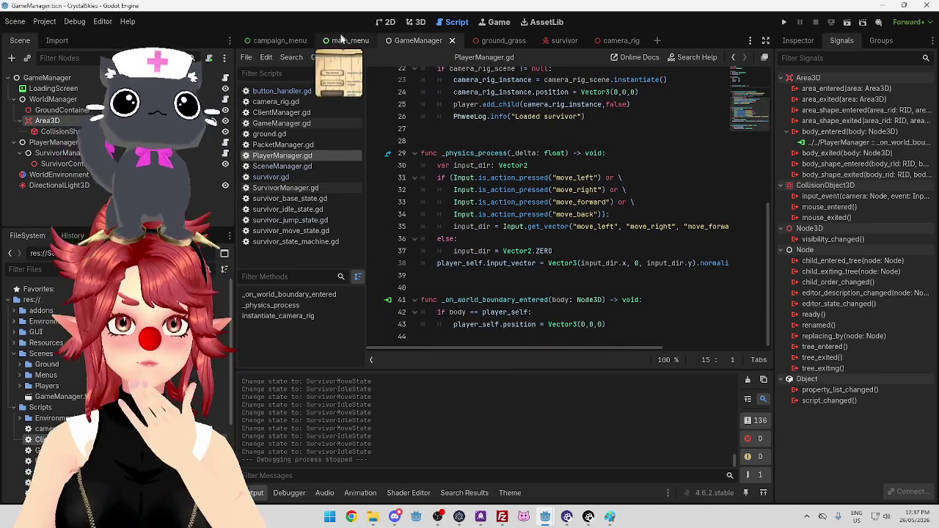
Show main_menu in the 2D view and expand the GUI and Menus folders in FileSystem.
click(346, 41)
click(385, 22)
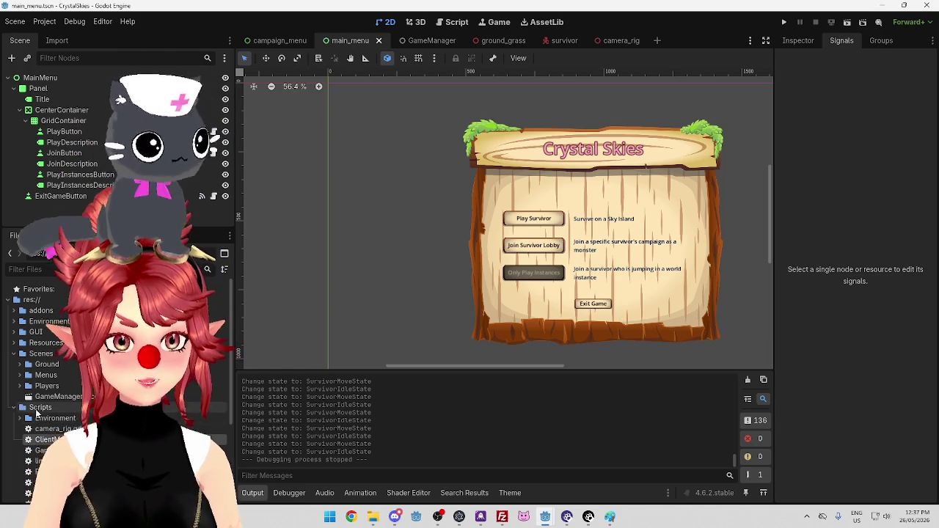
click(16, 331)
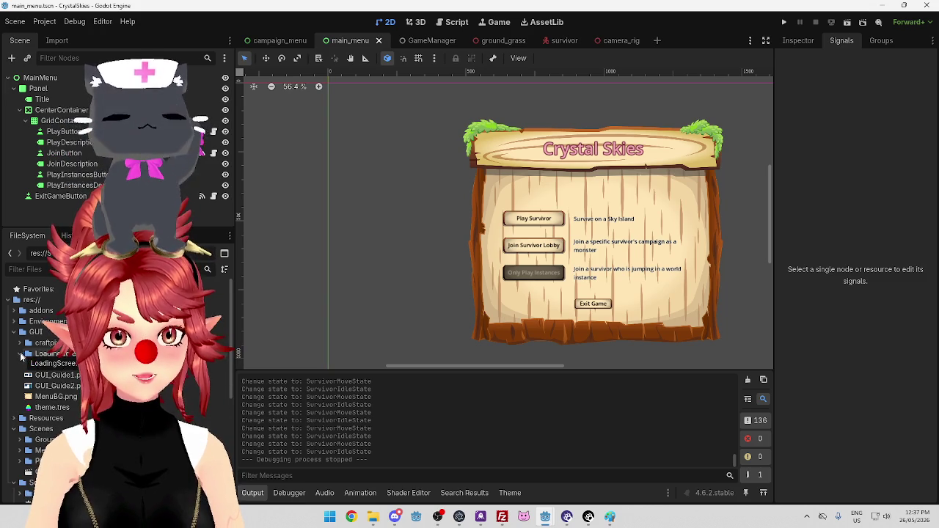
scroll(44, 404, down, 5)
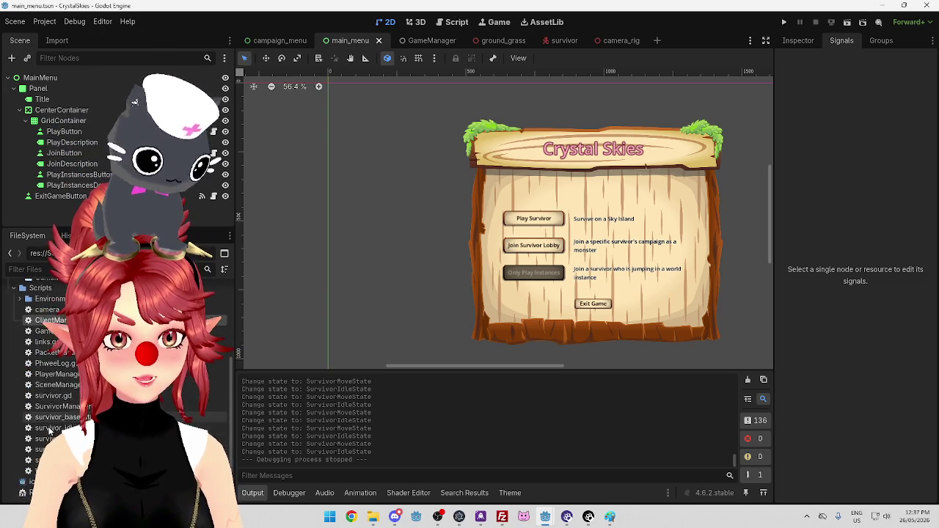
scroll(45, 420, up, 3)
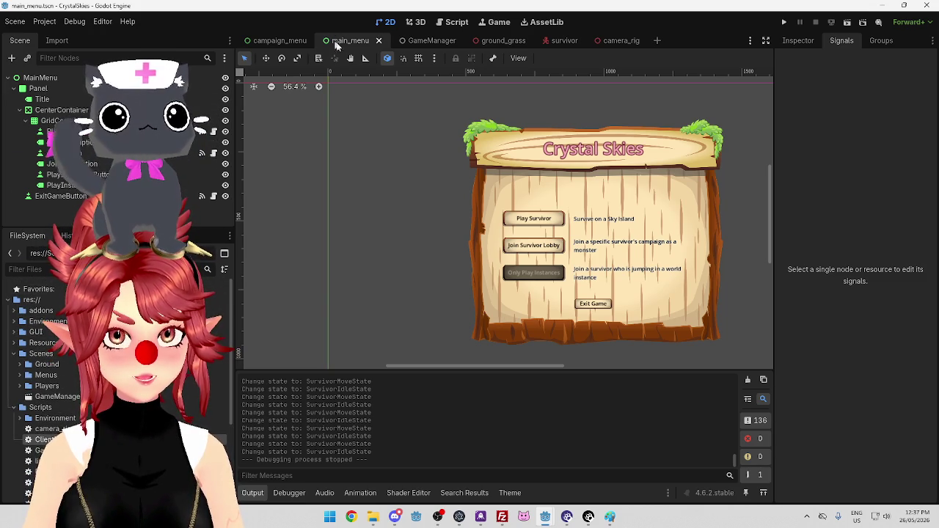
scroll(5, 423, up, 1)
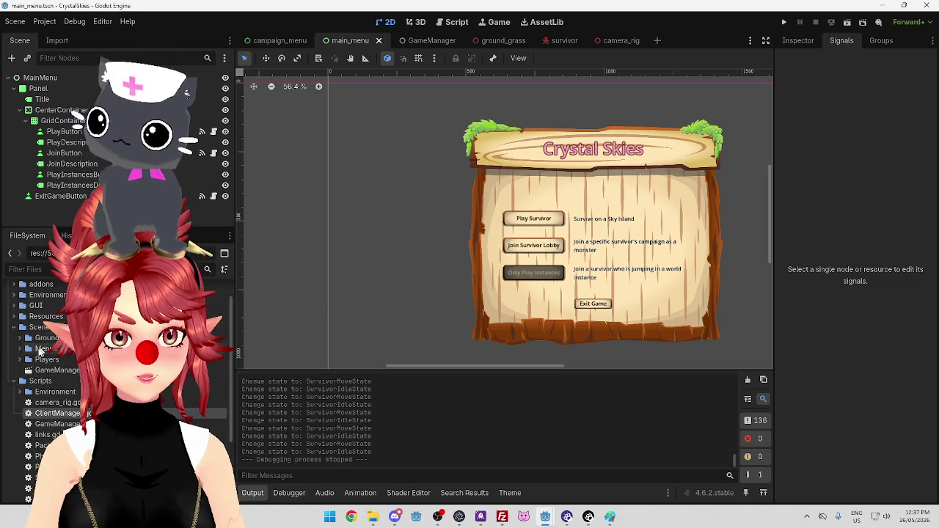
click(20, 350)
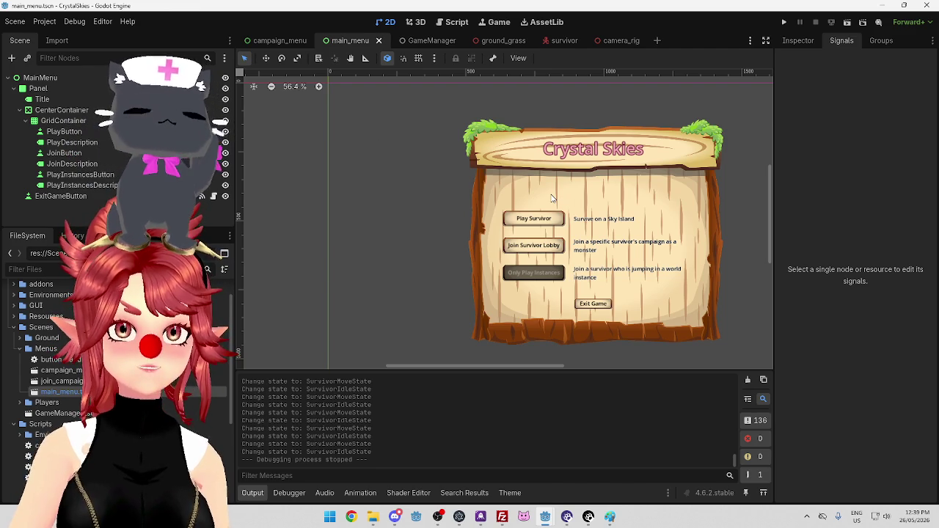
scroll(552, 198, up, 2)
scroll(552, 198, down, 1)
scroll(552, 198, up, 3)
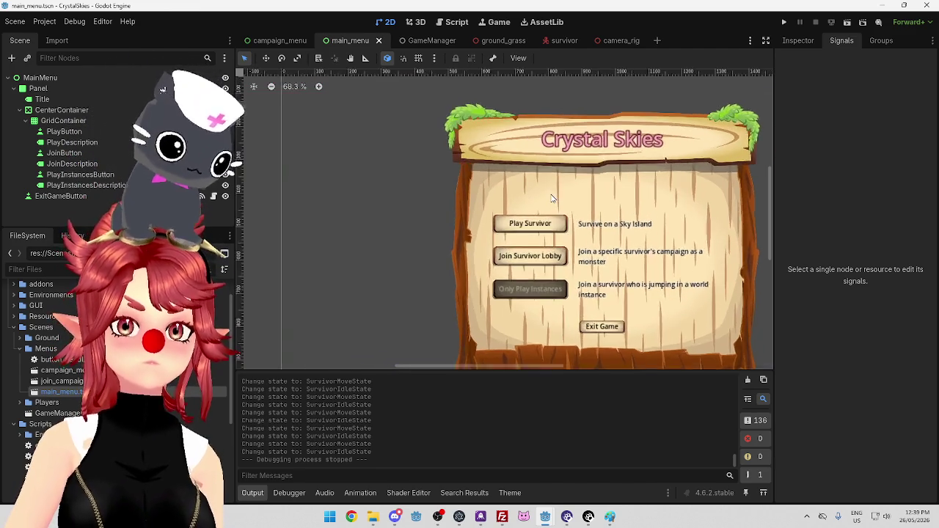
scroll(552, 198, down, 4)
scroll(552, 198, up, 3)
scroll(551, 198, down, 4)
scroll(549, 198, up, 2)
scroll(549, 198, up, 3)
scroll(549, 198, down, 5)
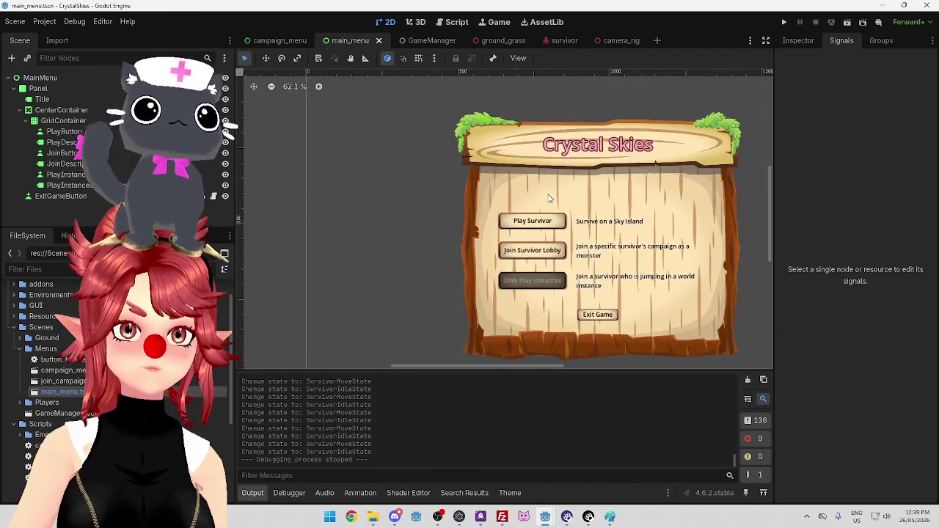
scroll(549, 198, up, 1)
scroll(426, 183, down, 1)
scroll(334, 156, up, 1)
scroll(334, 154, down, 1)
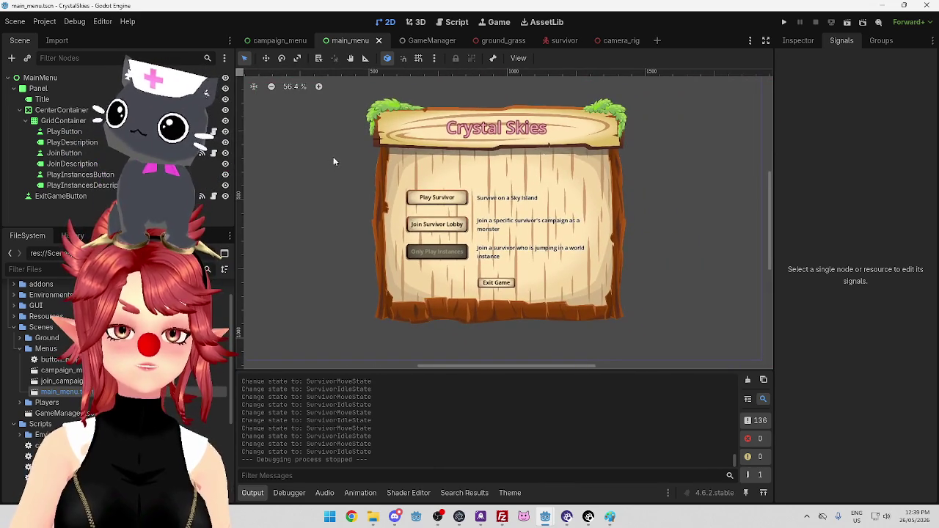
scroll(334, 154, down, 1)
scroll(359, 166, down, 1)
scroll(359, 166, up, 1)
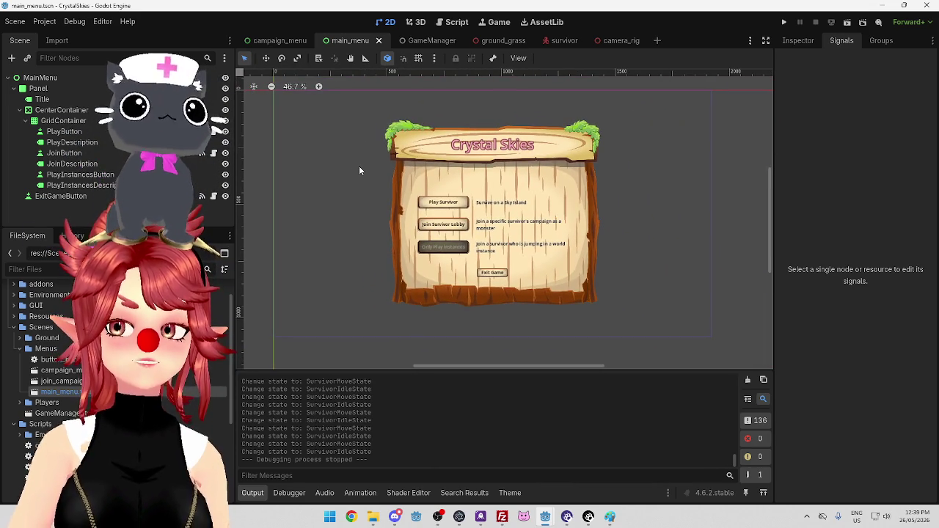
scroll(359, 170, up, 1)
scroll(359, 171, down, 1)
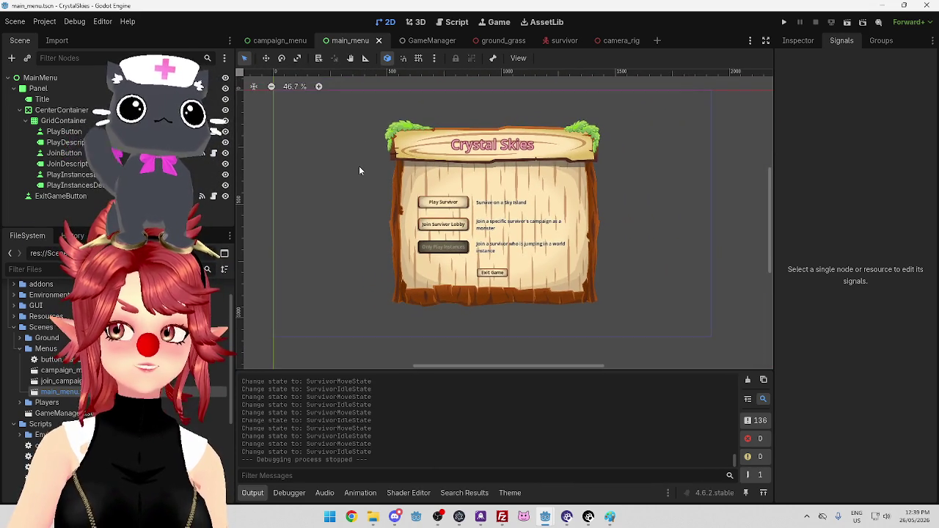
scroll(359, 170, up, 1)
drag(359, 167, 363, 167)
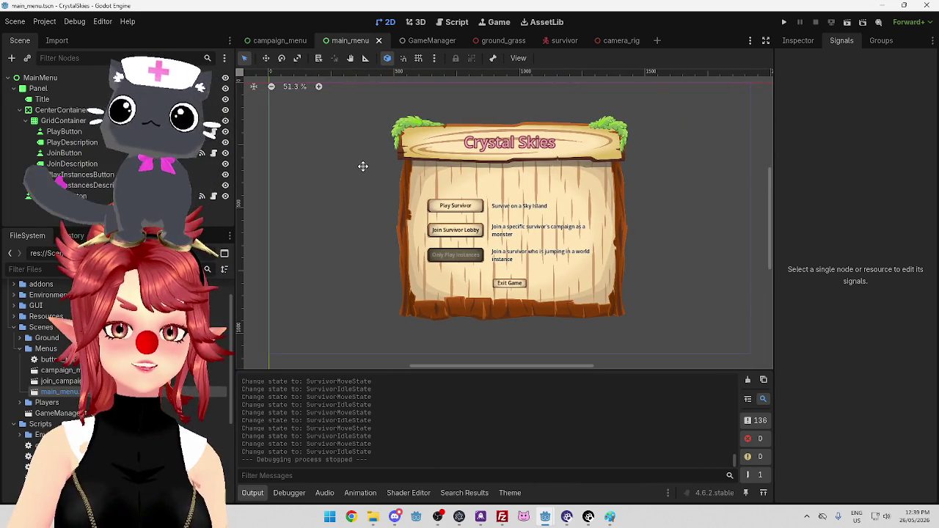
scroll(363, 170, down, 1)
scroll(362, 170, up, 1)
scroll(362, 170, up, 1)
scroll(362, 170, down, 1)
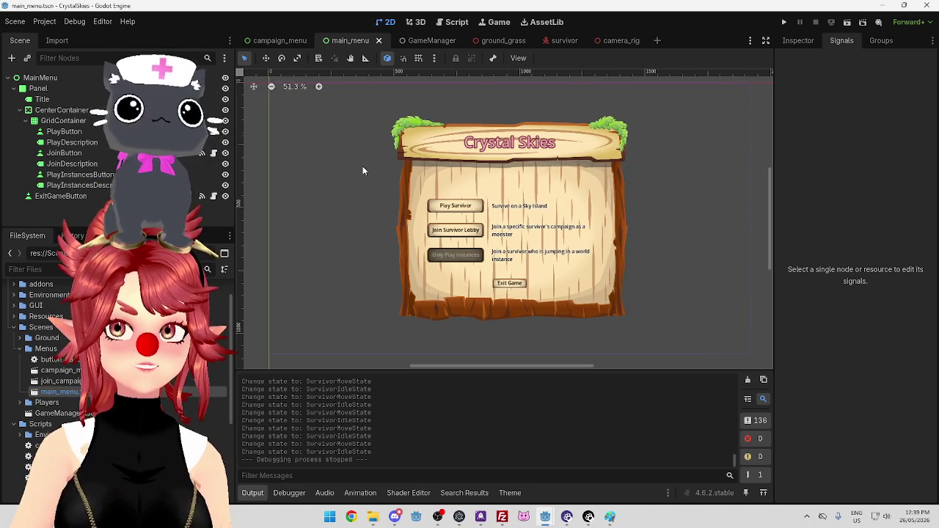
scroll(363, 170, down, 1)
scroll(362, 170, up, 1)
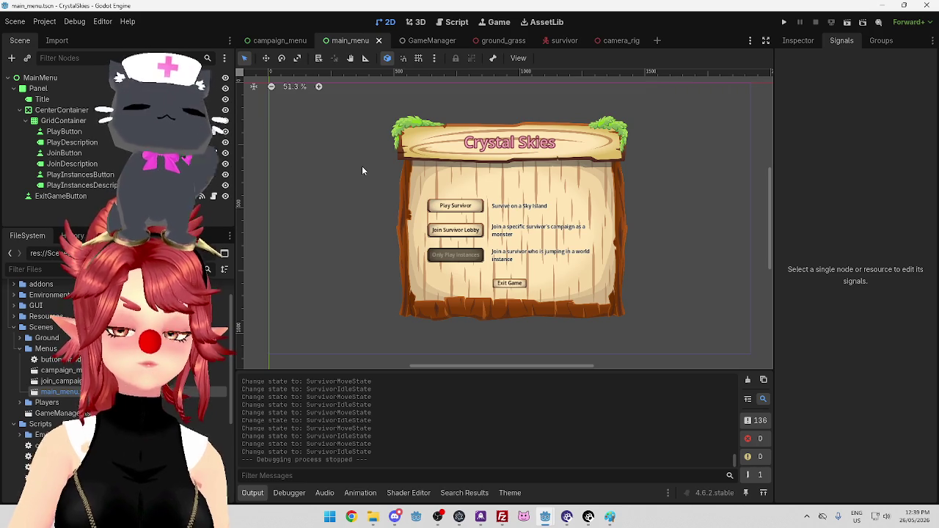
scroll(362, 167, down, 1)
scroll(362, 167, up, 1)
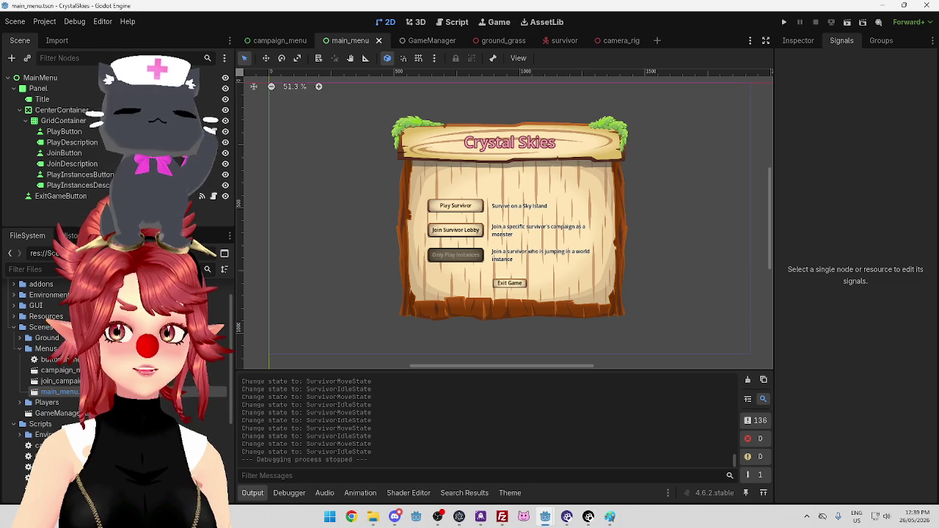
key(super+1)
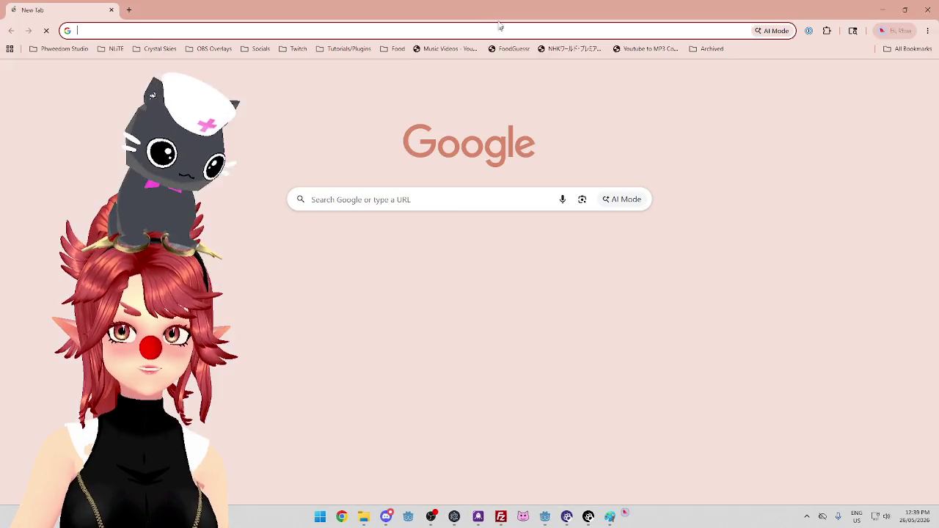
key(super+Down)
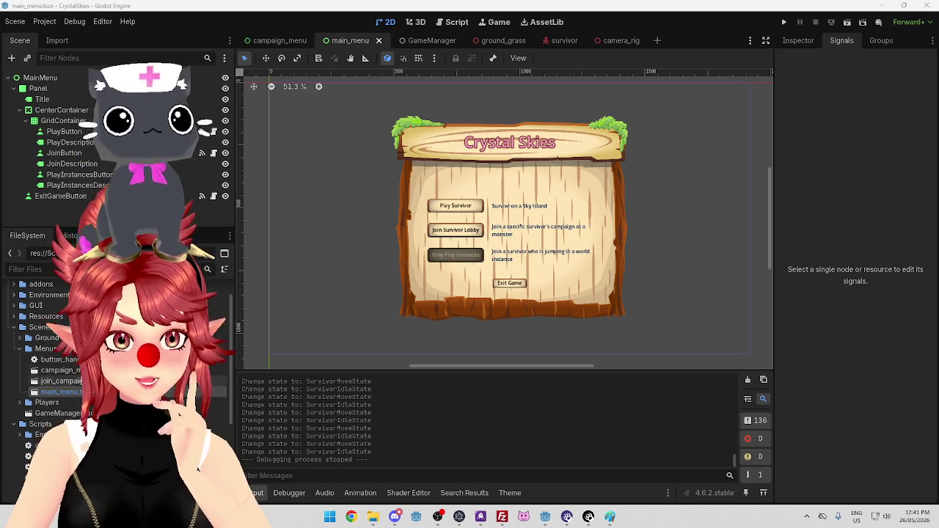
Duplicate main_menu.tscn as ingame_menu.tscn.
right_click(74, 392)
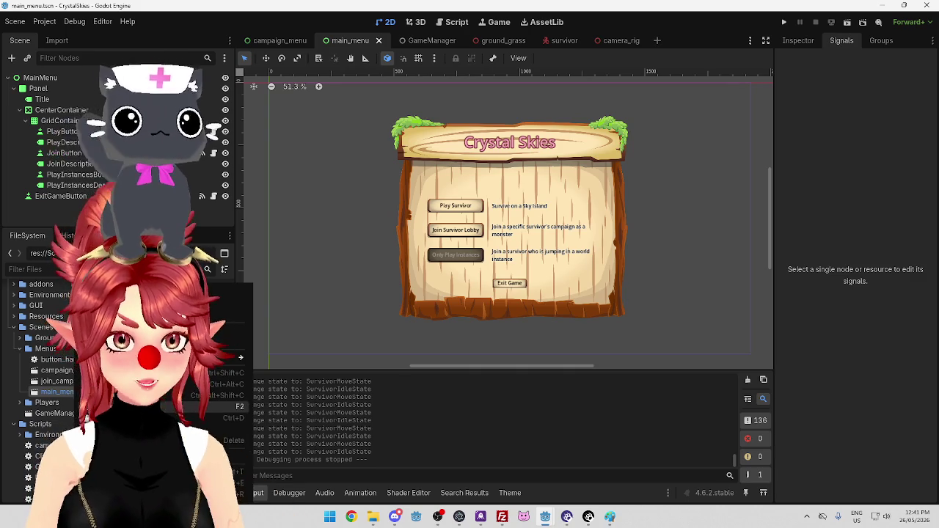
click(86, 417)
drag(377, 256, 336, 252)
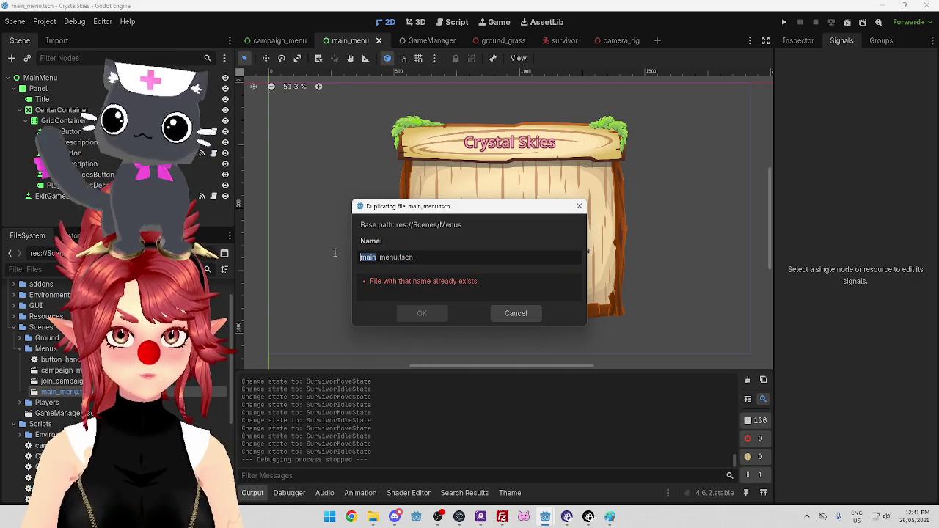
text(ingame)
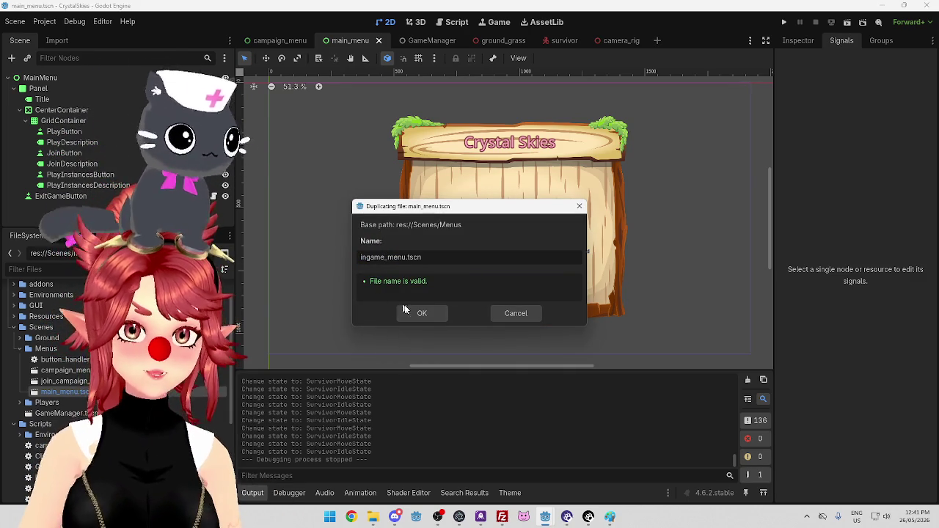
click(413, 313)
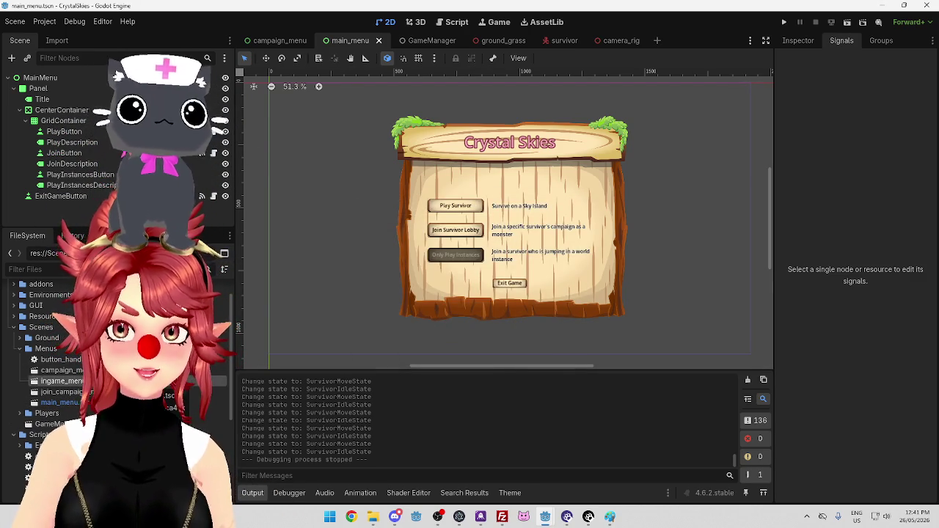
Open ingame_menu.tscn and delete the GridContainer with all its buttons, keeping ExitGameButton.
double_click(93, 384)
scroll(476, 279, down, 3)
drag(477, 279, 438, 229)
scroll(463, 199, up, 3)
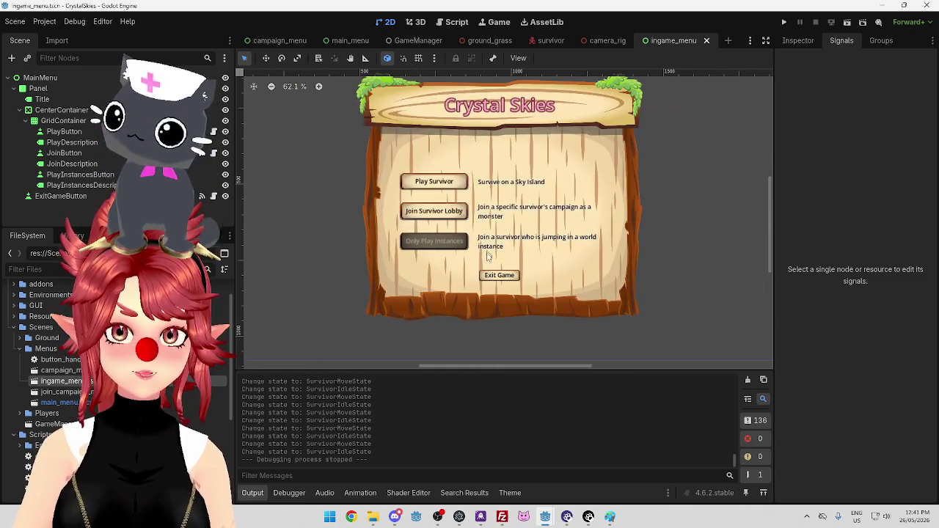
click(443, 187)
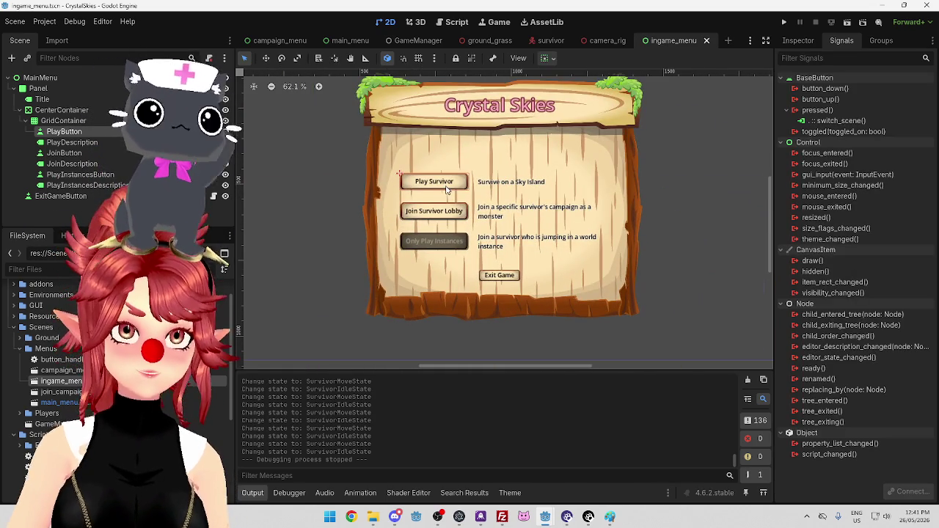
key(Delete)
click(504, 273)
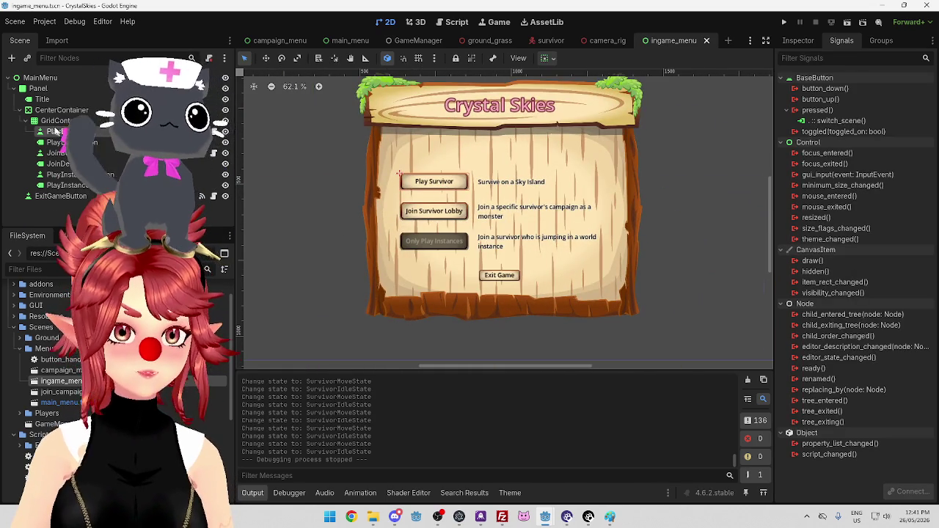
click(32, 122)
click(26, 121)
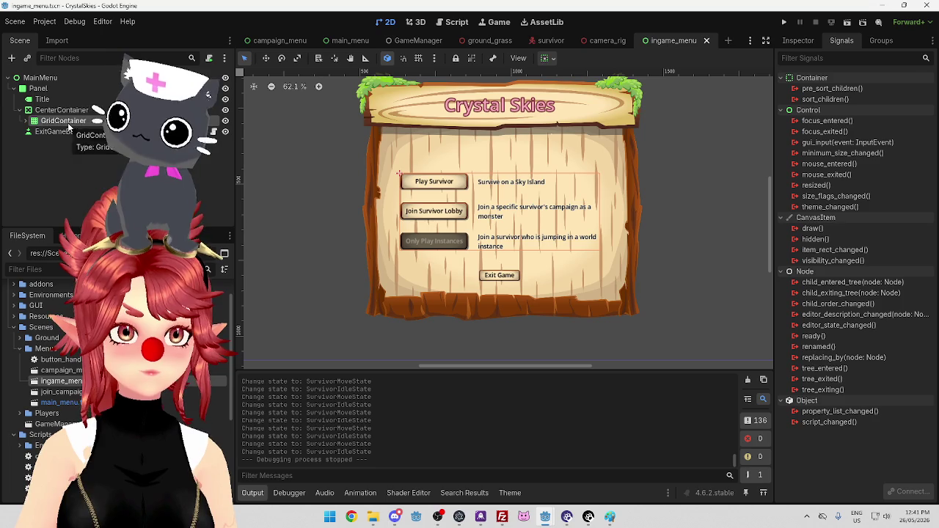
key(Delete)
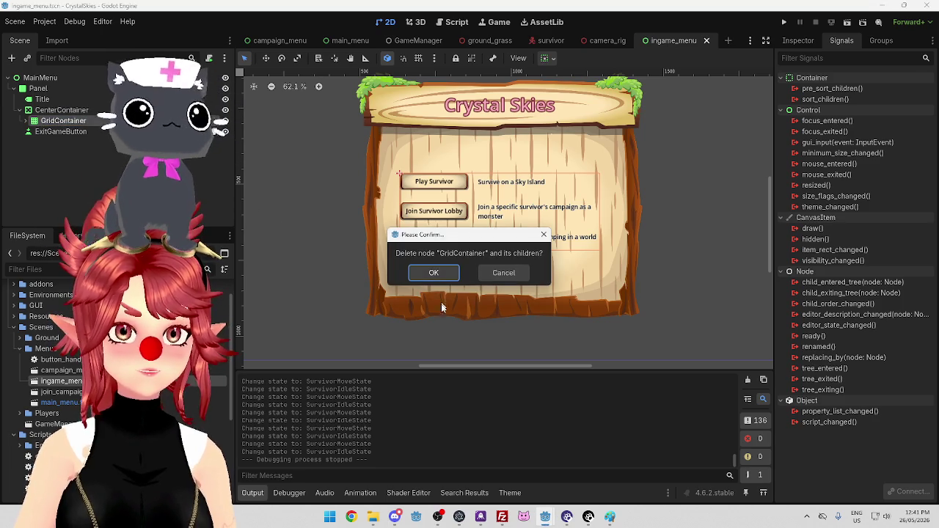
click(434, 273)
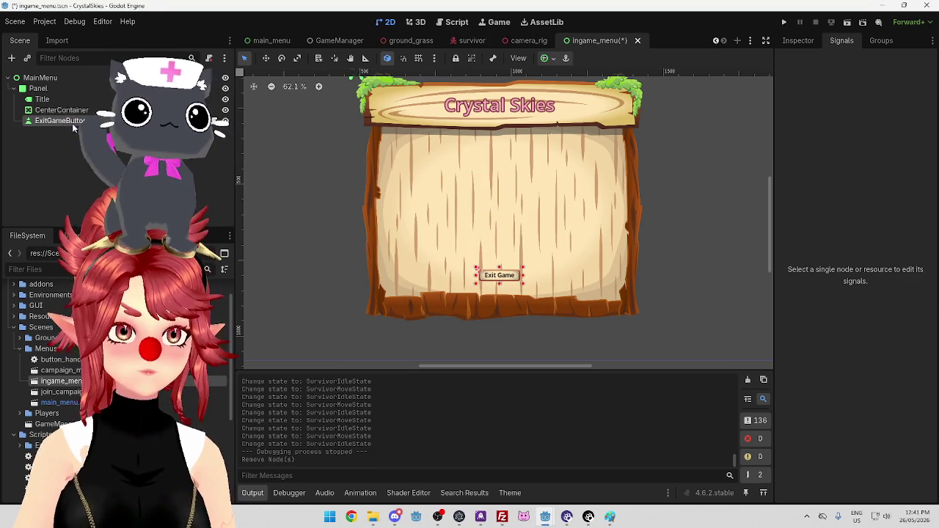
click(72, 124)
Change ExitGameButton's Text property from 'Exit Game' to 'Leave Lobby'.
click(800, 41)
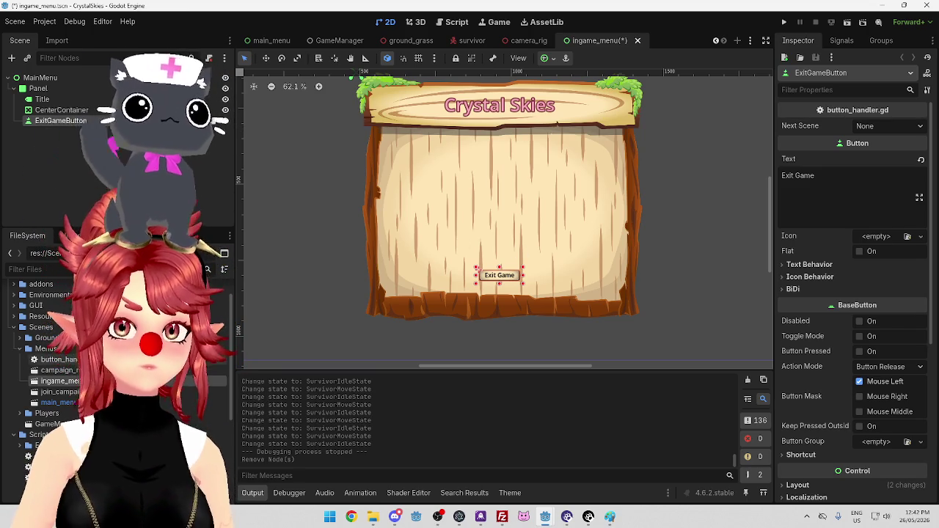
double_click(62, 370)
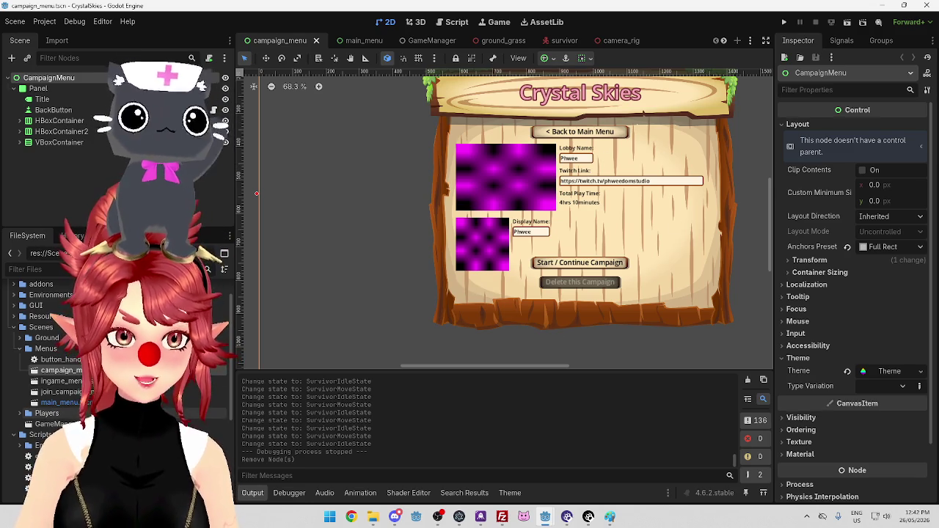
double_click(62, 403)
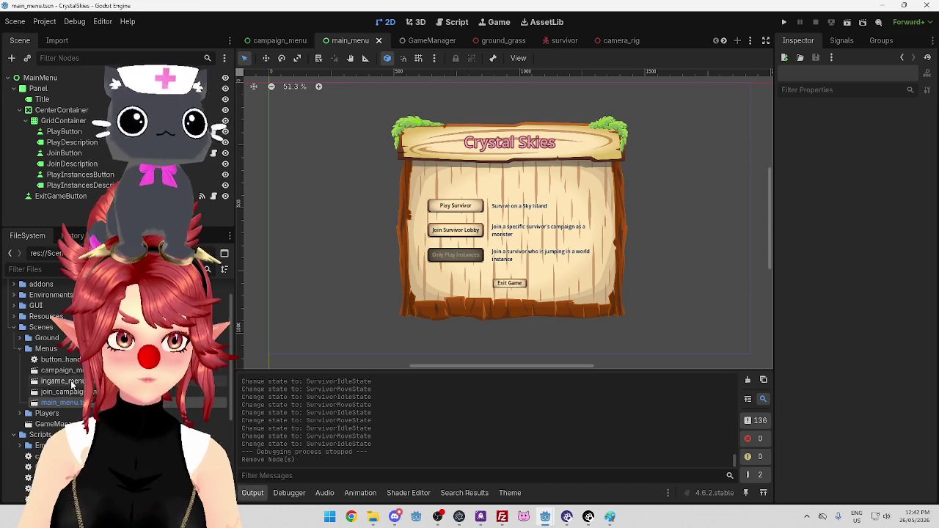
double_click(63, 381)
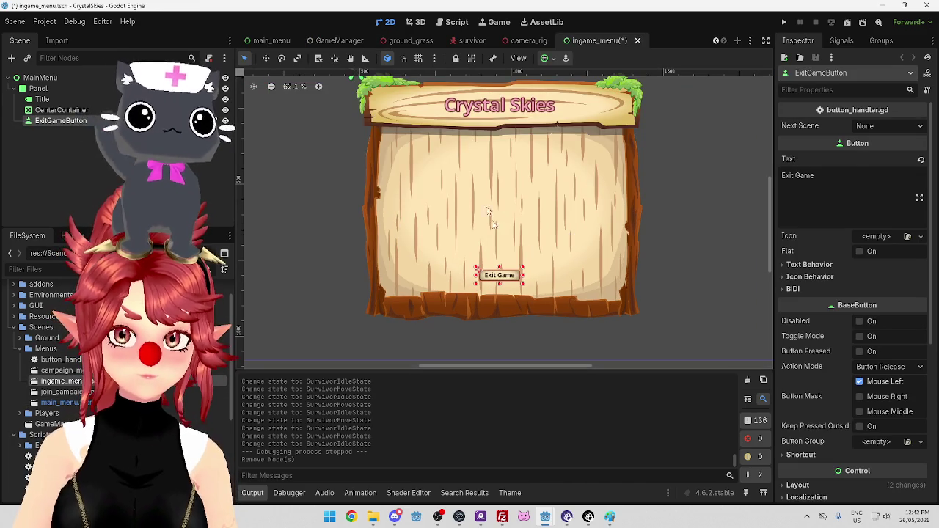
triple_click(833, 171)
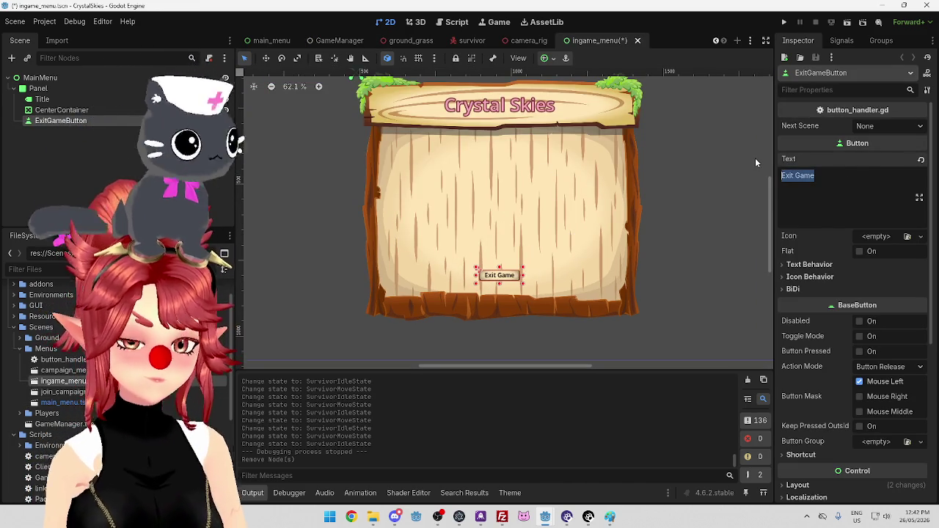
text(Leave )
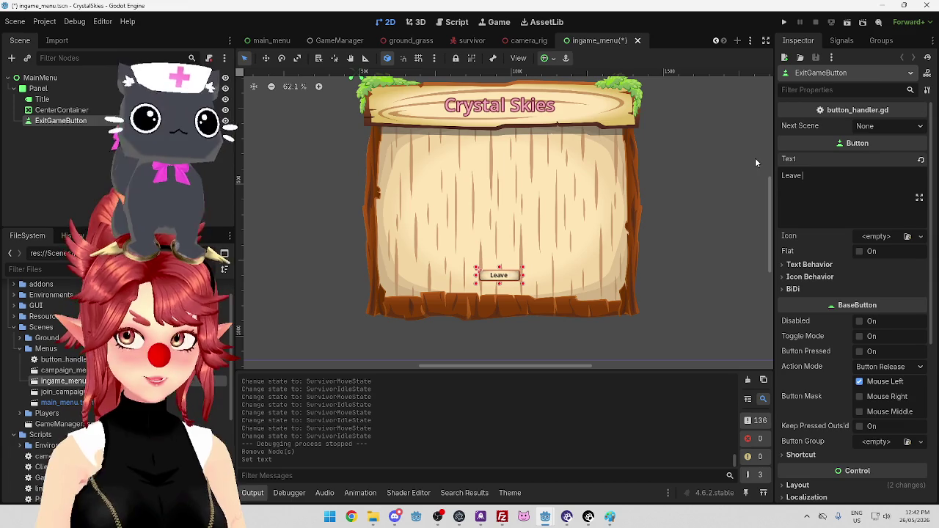
text(Lobby)
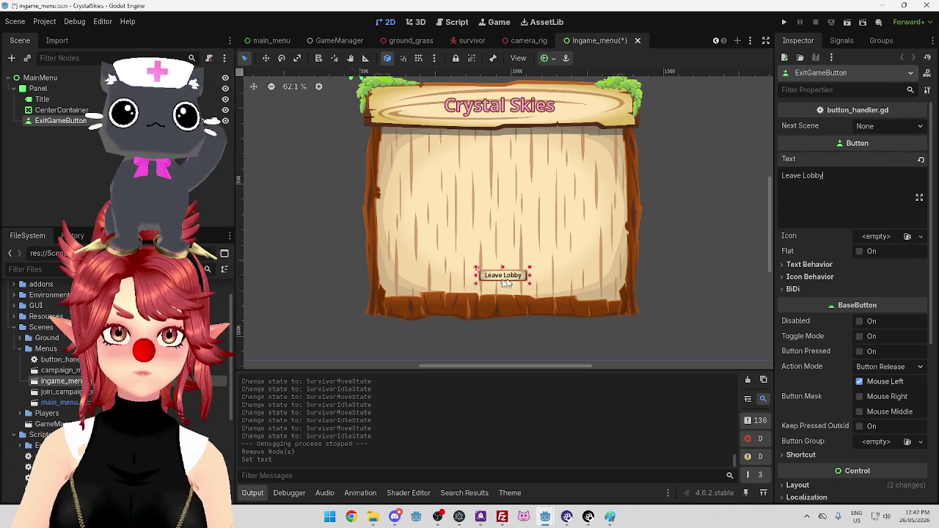
Expand the button's Layout and Transform properties, leaving layout direction Inherited.
scroll(851, 341, down, 5)
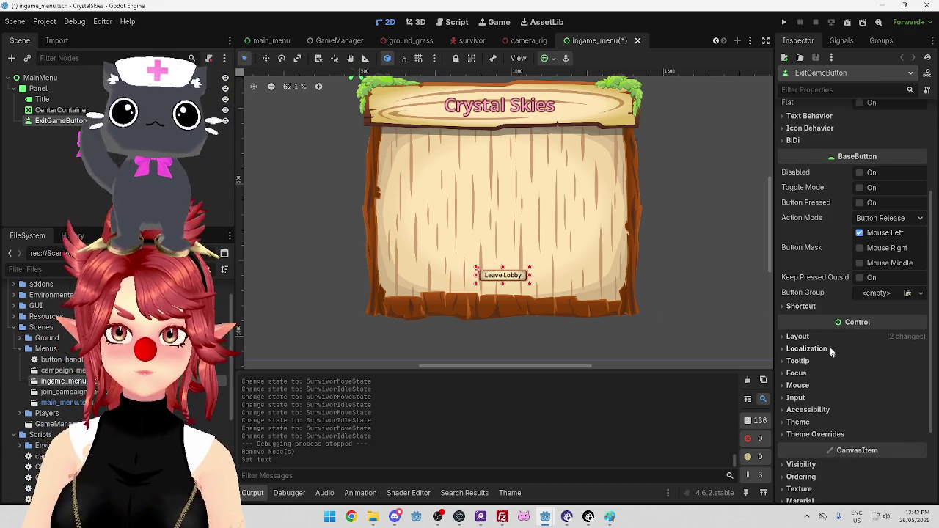
scroll(830, 349, up, 5)
scroll(808, 259, down, 5)
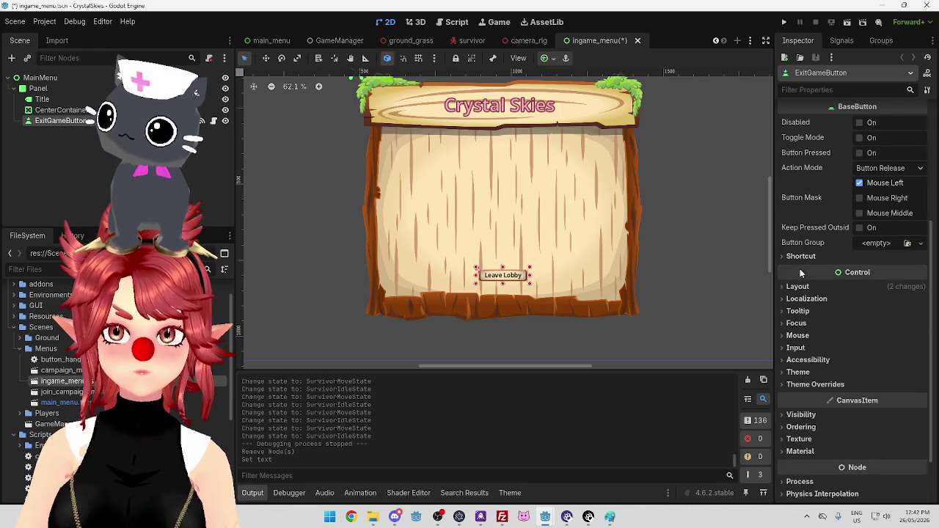
click(797, 288)
scroll(849, 351, down, 2)
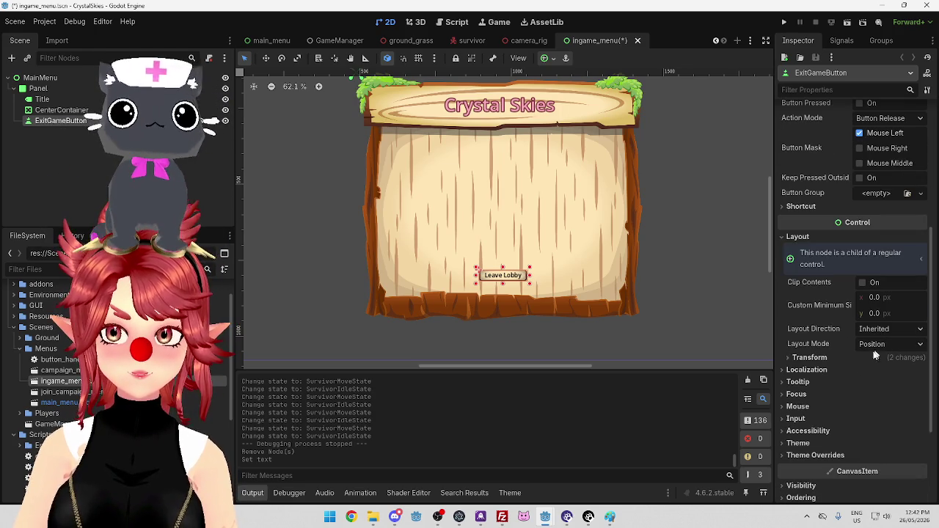
click(876, 344)
click(883, 329)
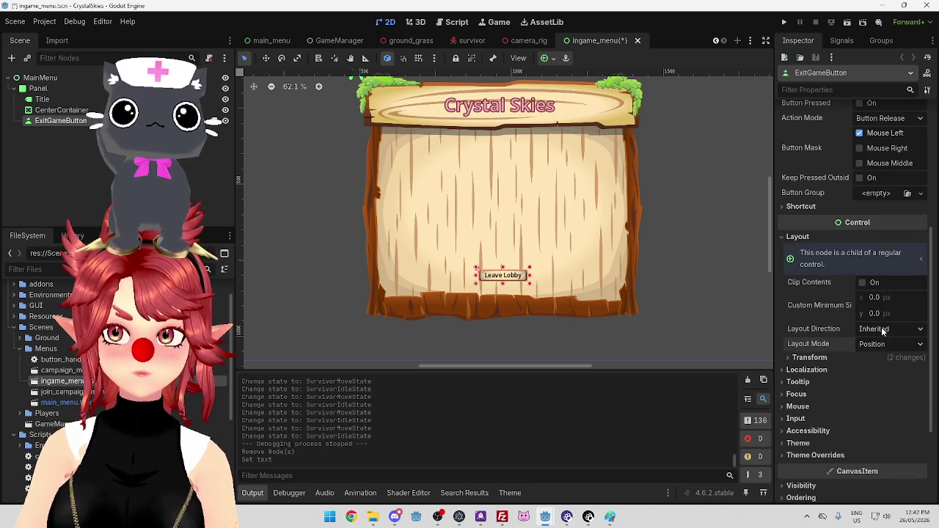
click(883, 328)
click(881, 346)
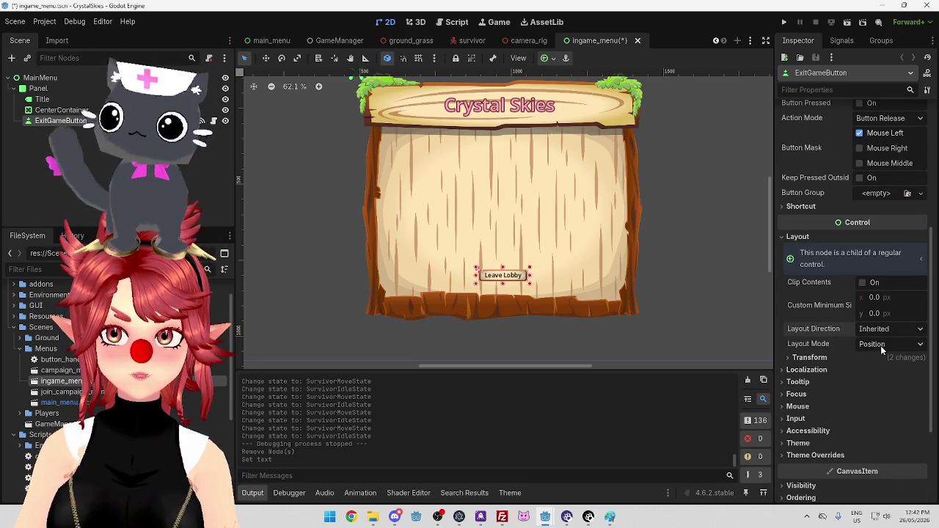
click(810, 358)
scroll(813, 360, down, 3)
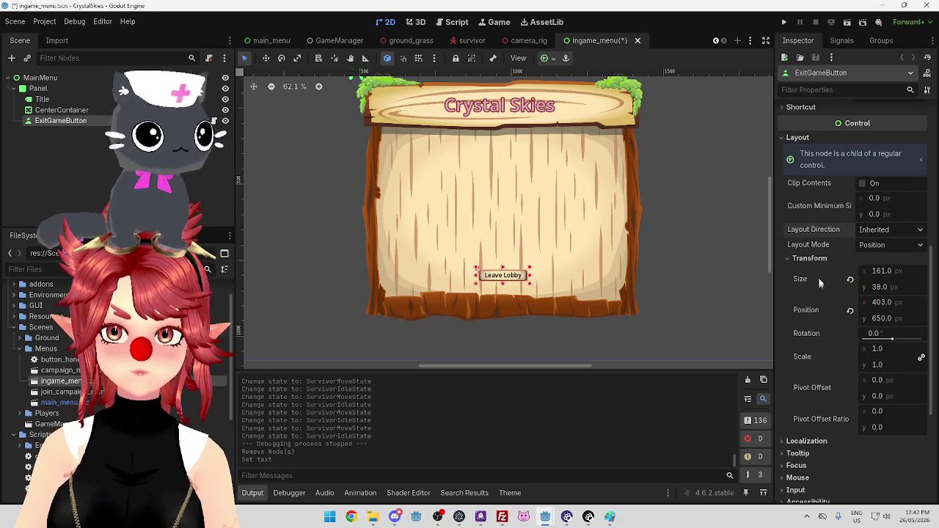
Set the Leave Lobby button's x position to 390, keeping y at 650.
click(852, 314)
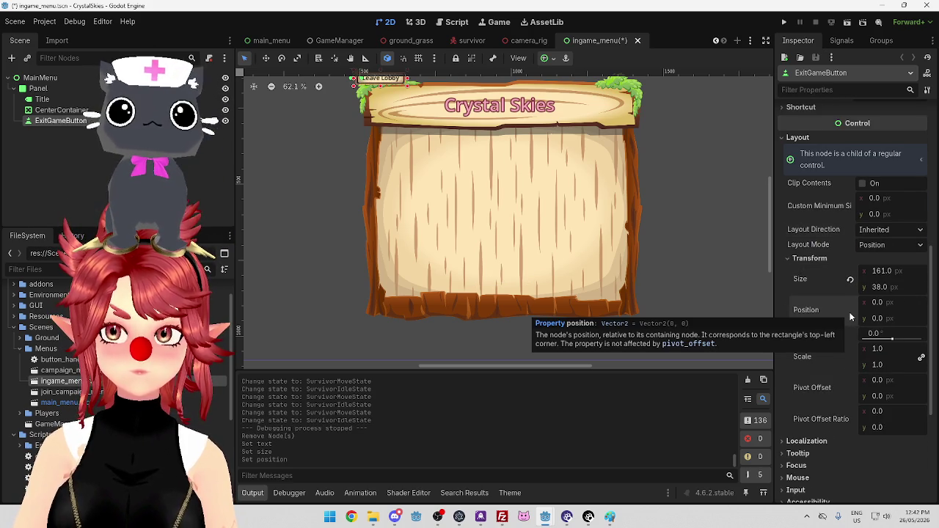
key(ctrl+z)
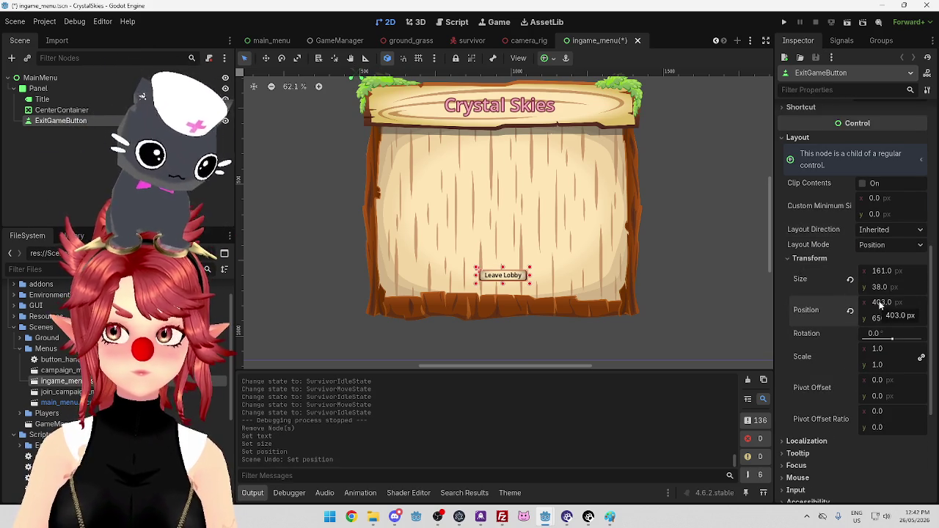
scroll(833, 329, down, 3)
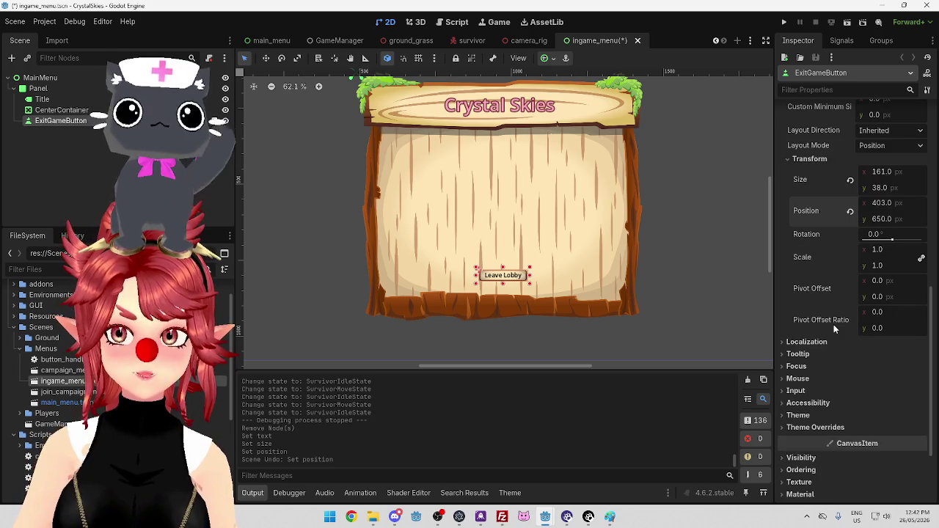
scroll(834, 324, up, 3)
drag(885, 302, 882, 301)
drag(500, 275, 499, 276)
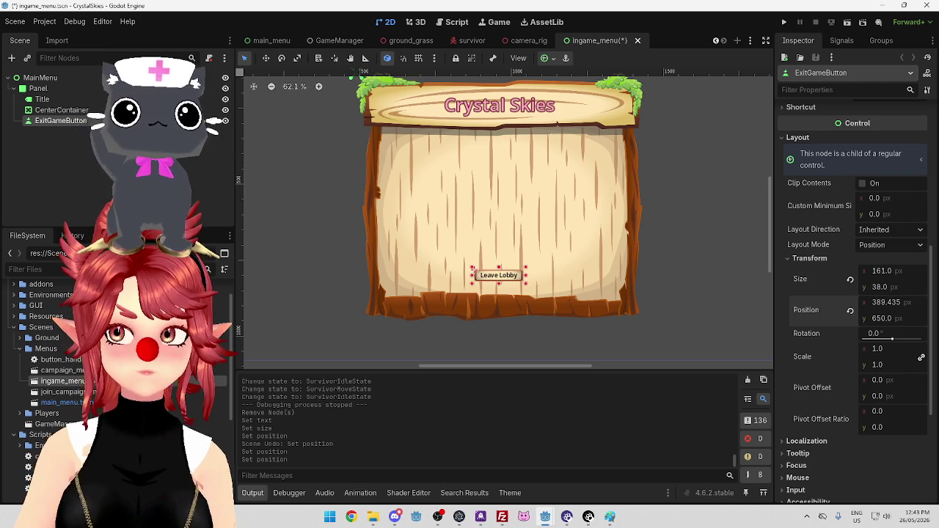
click(851, 311)
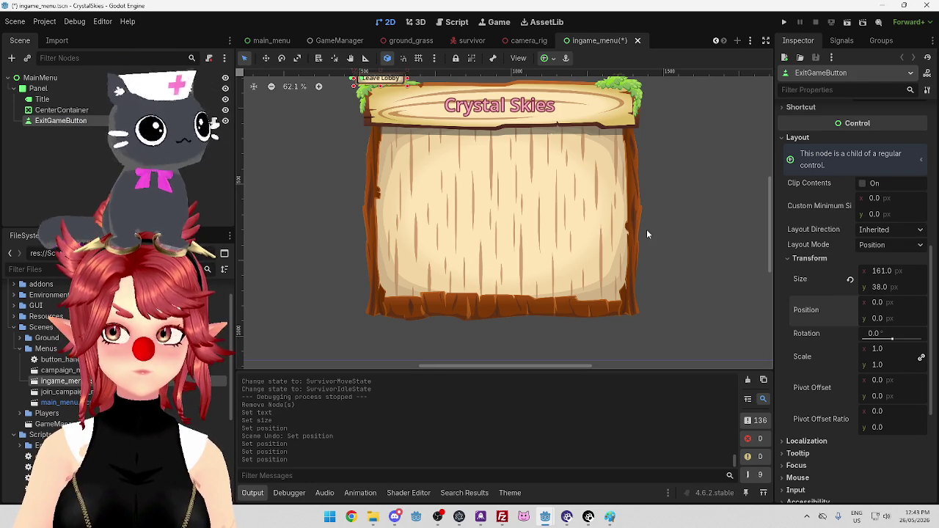
key(ctrl+z)
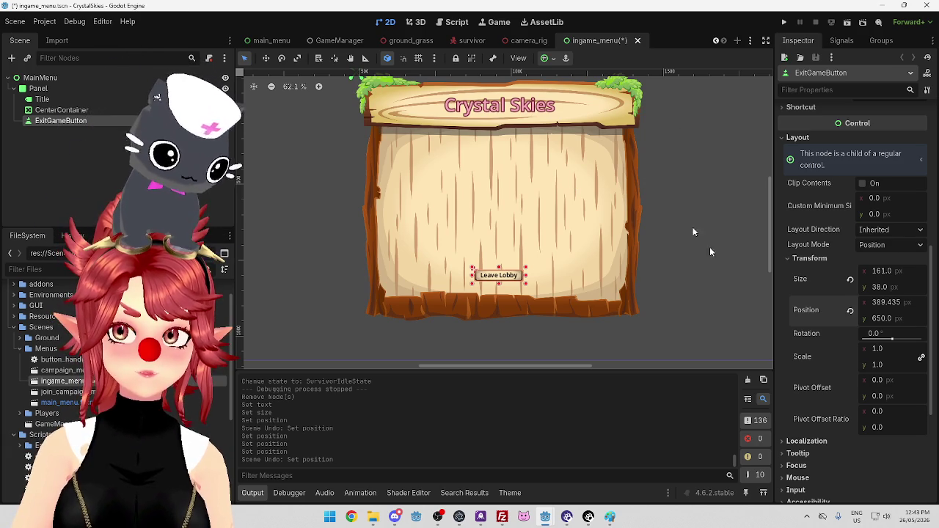
click(891, 309)
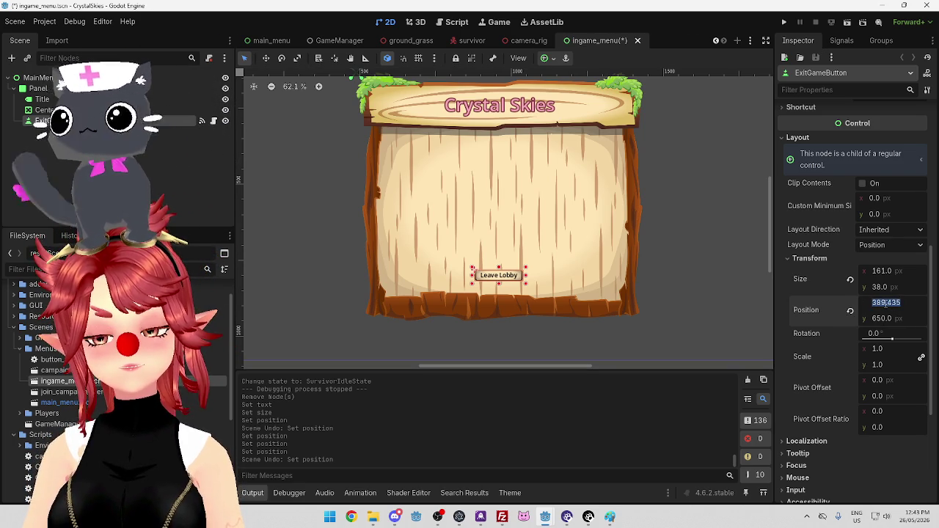
drag(873, 303, 910, 301)
text(390)
key(Return)
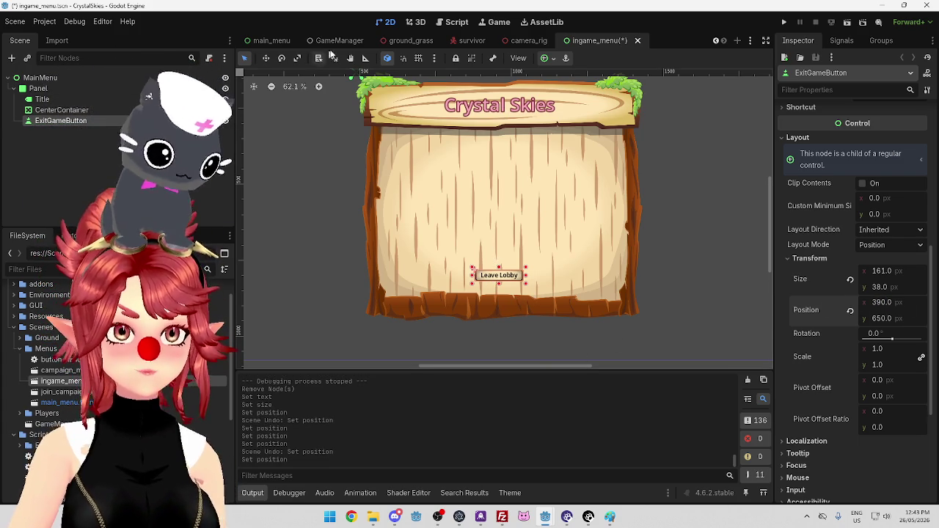
Compare against main_menu's Exit Game button, then reselect the Leave Lobby button in ingame_menu.
click(268, 40)
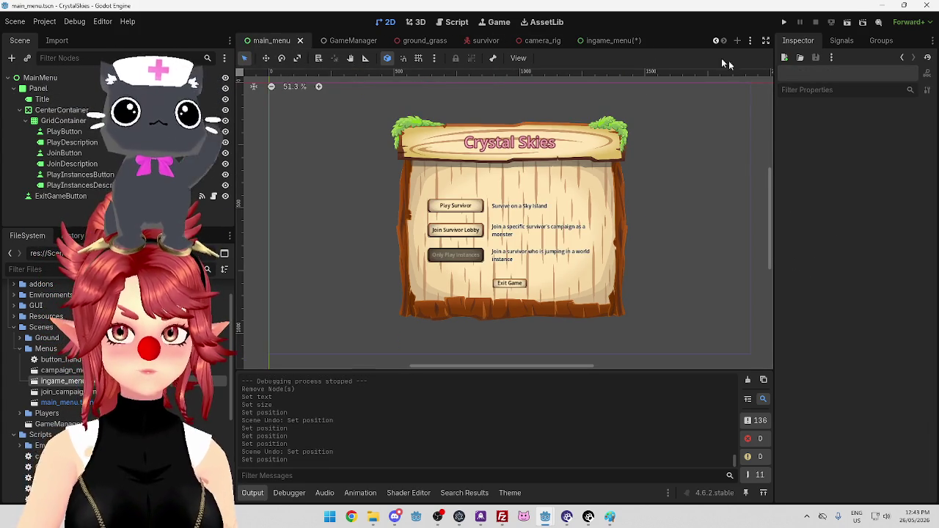
click(608, 40)
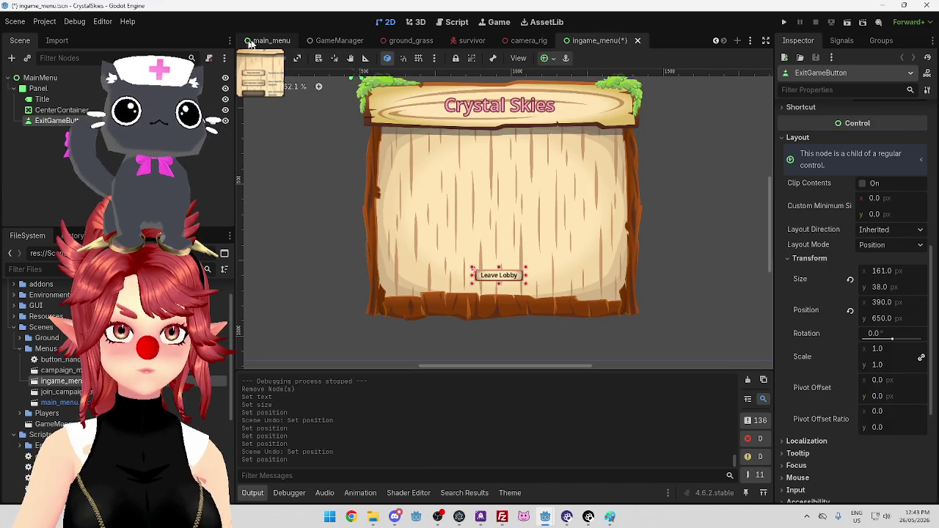
click(261, 42)
click(519, 285)
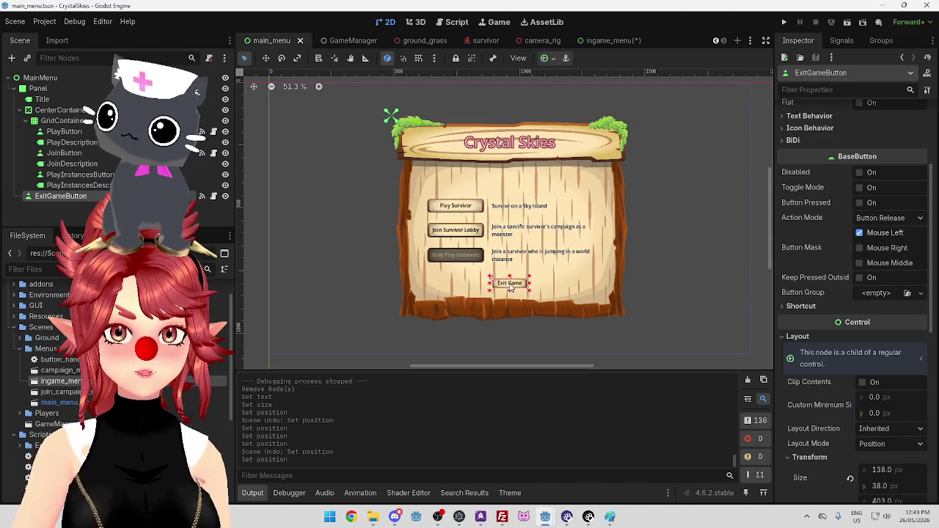
scroll(509, 284, up, 6)
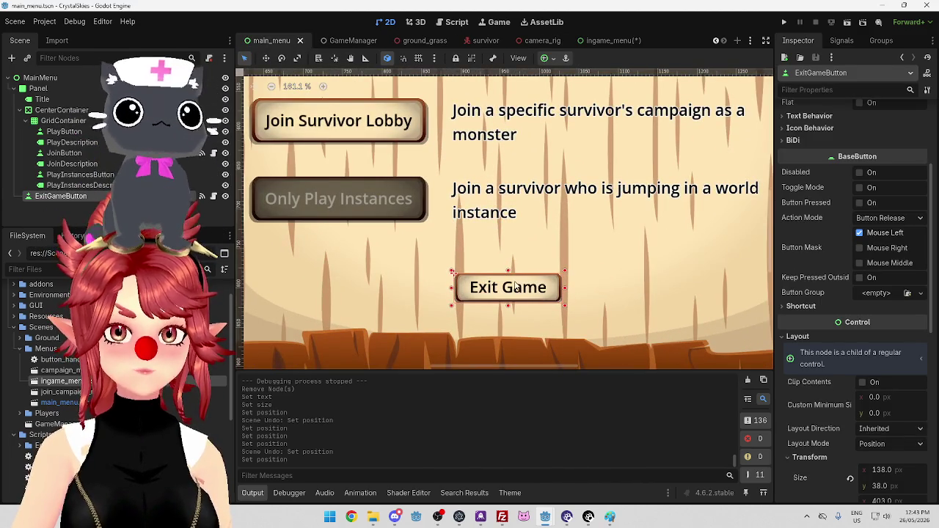
click(598, 41)
scroll(495, 249, up, 5)
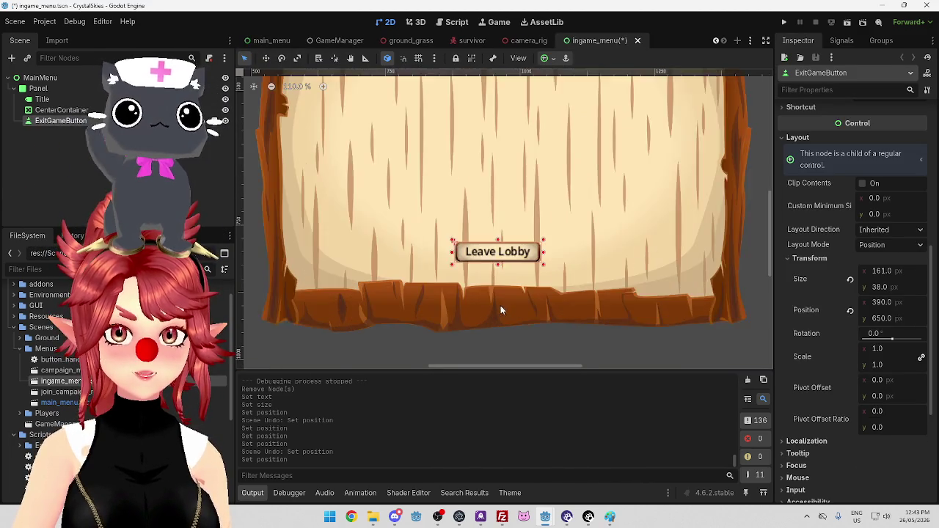
scroll(493, 238, down, 5)
scroll(529, 246, up, 2)
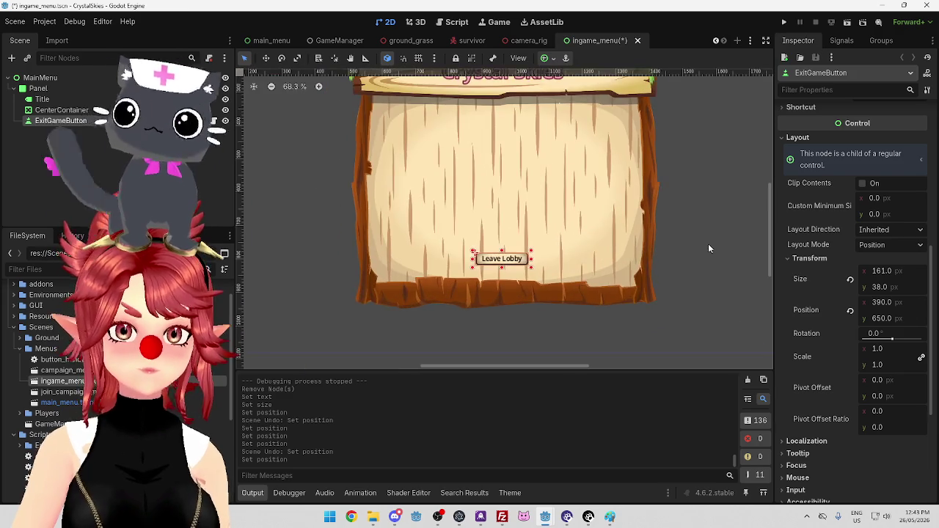
click(565, 249)
scroll(567, 250, down, 2)
scroll(566, 249, up, 1)
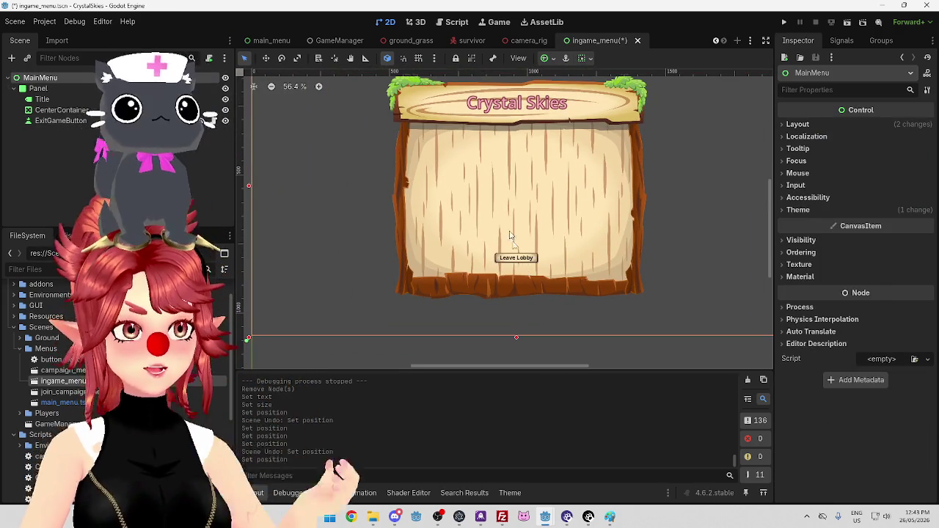
click(518, 265)
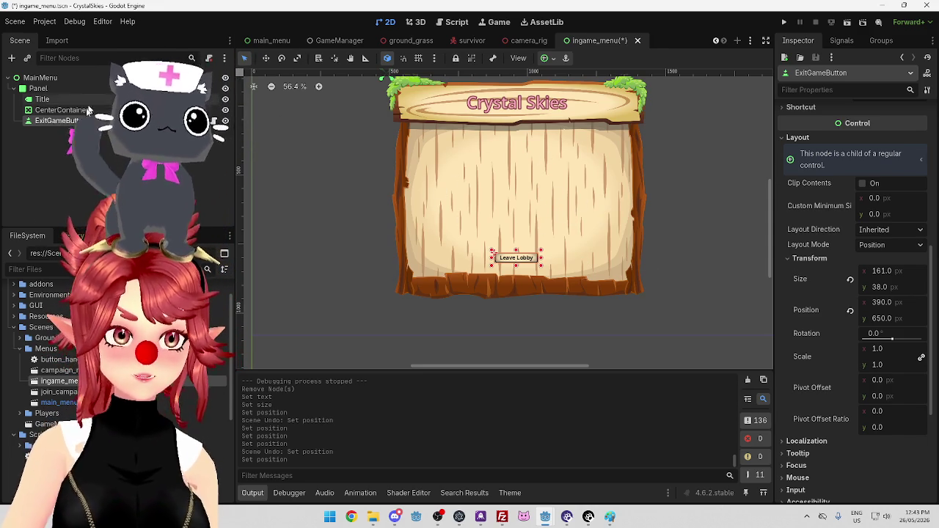
Rename the ExitGameButton node to LeaveLobbyButton.
double_click(50, 123)
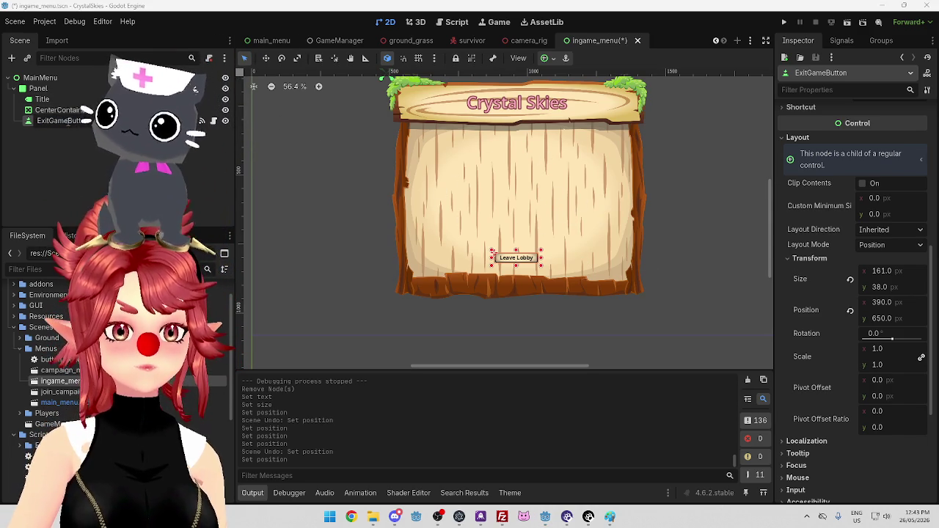
drag(58, 121, 77, 121)
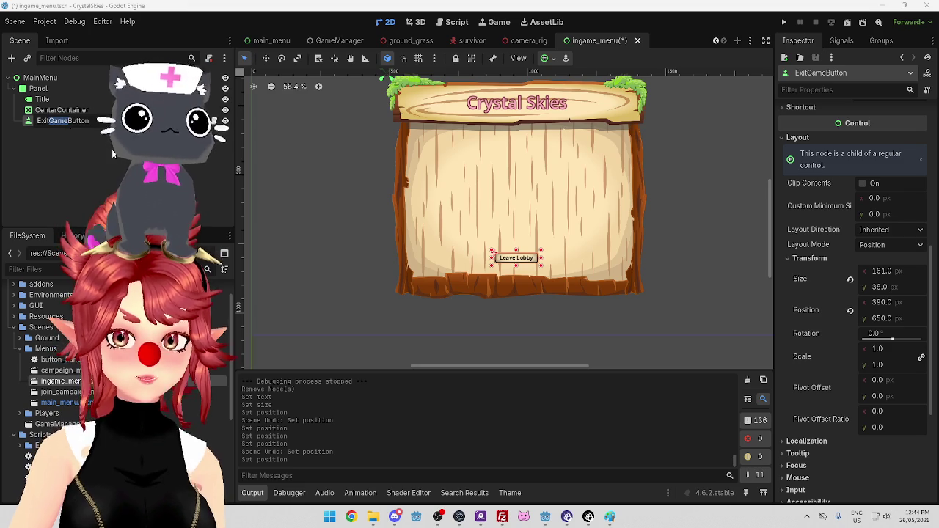
text(Lobby)
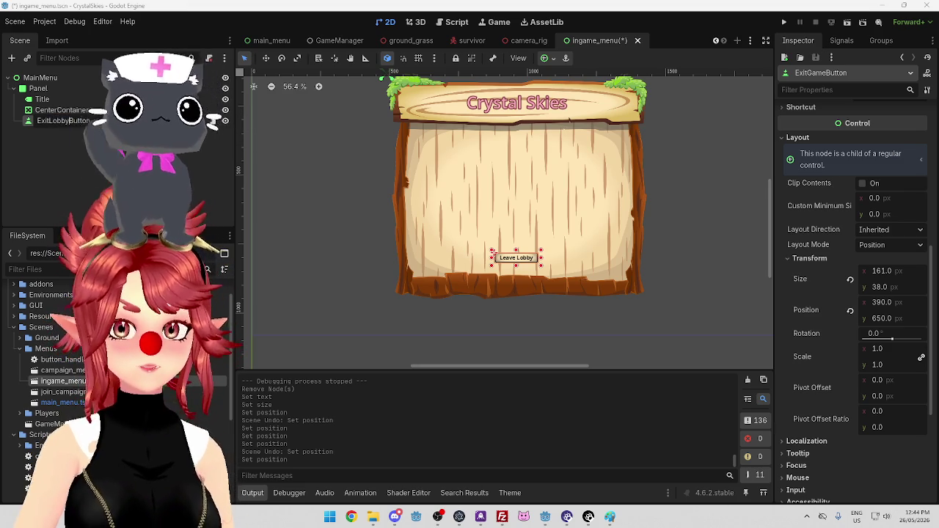
key(Home)
key(Delete)
key(Delete)
key(Delete)
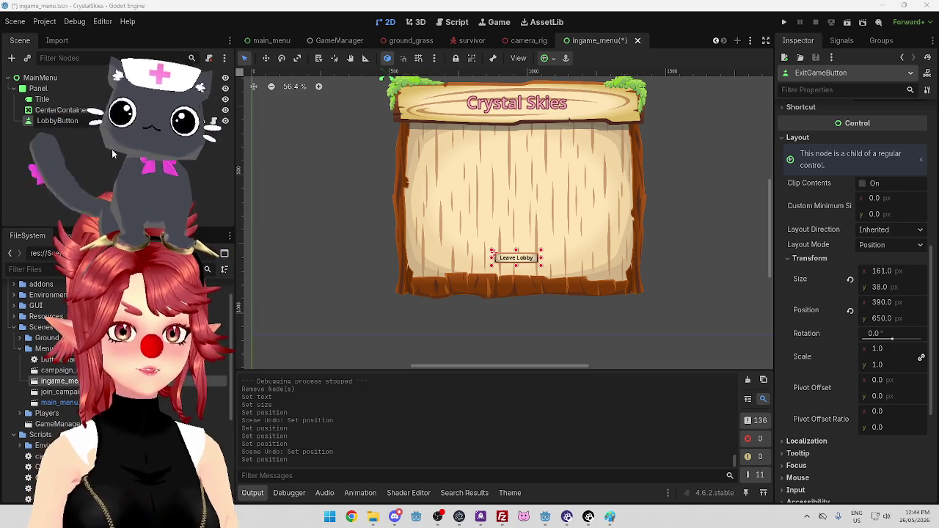
text(eave)
key(Return)
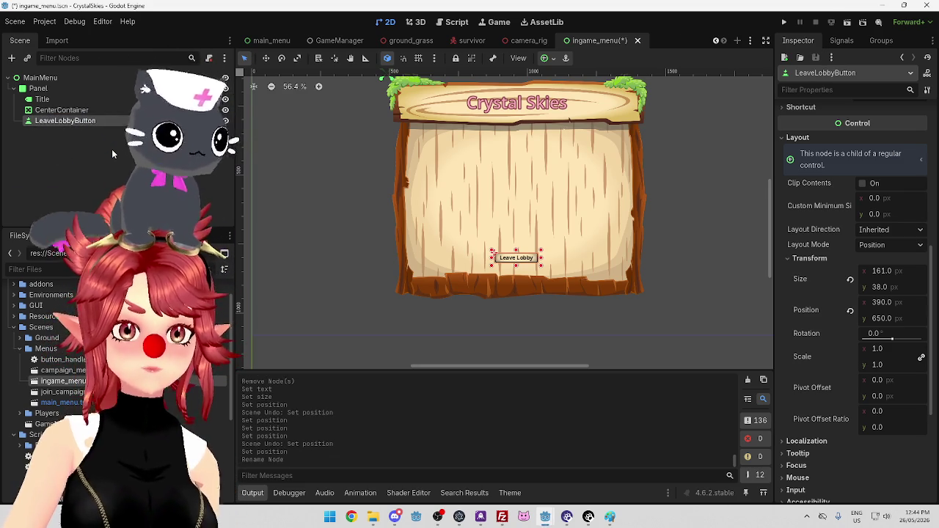
Check the pressed signal's exit_game() connection and open the attached button_handler.gd script.
click(842, 41)
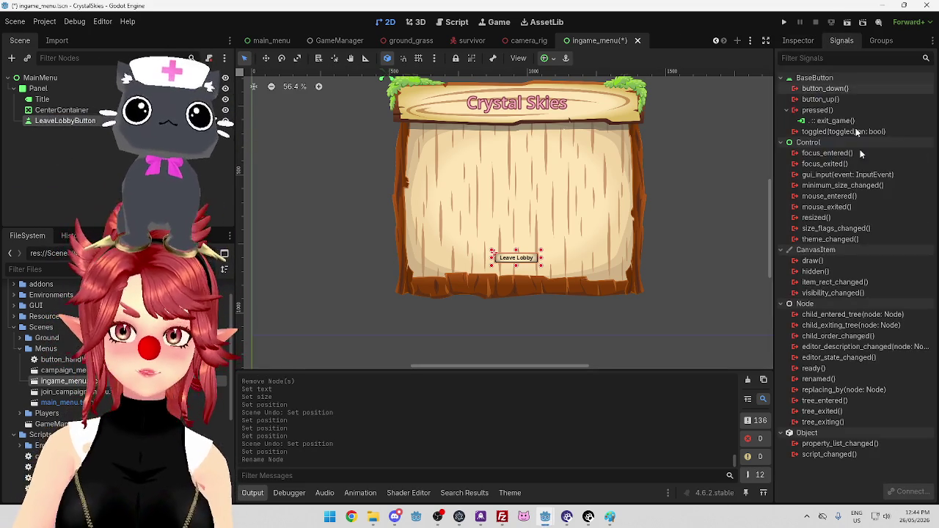
click(833, 120)
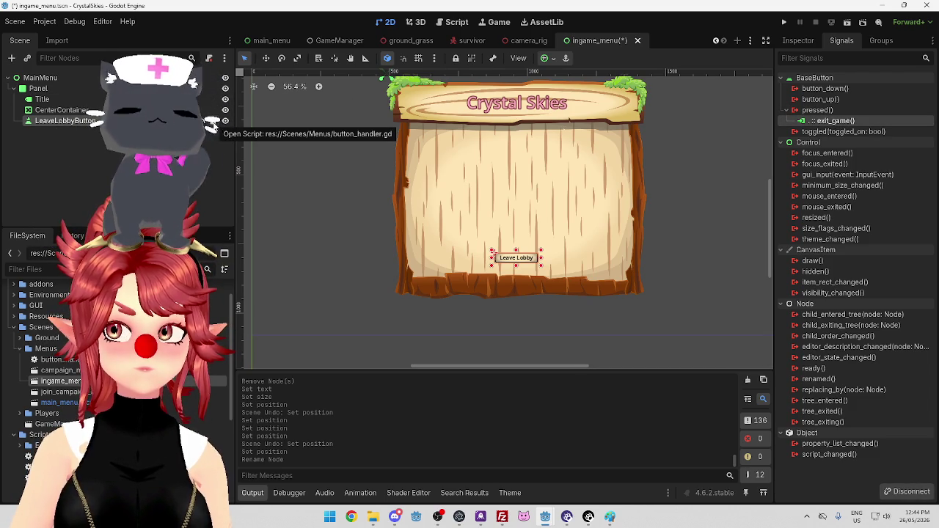
click(213, 125)
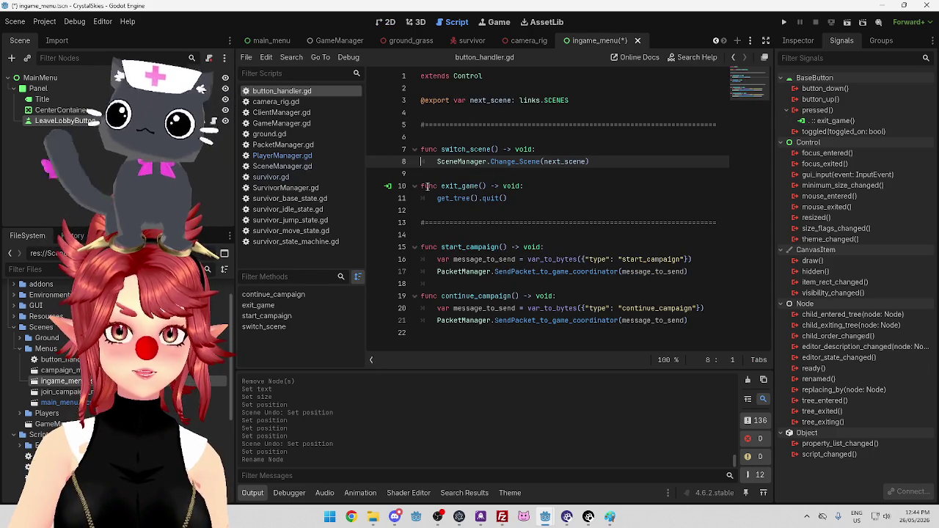
Declare a new leave_lobby() -> void: function below exit_game().
click(465, 211)
key(Return)
key(Up)
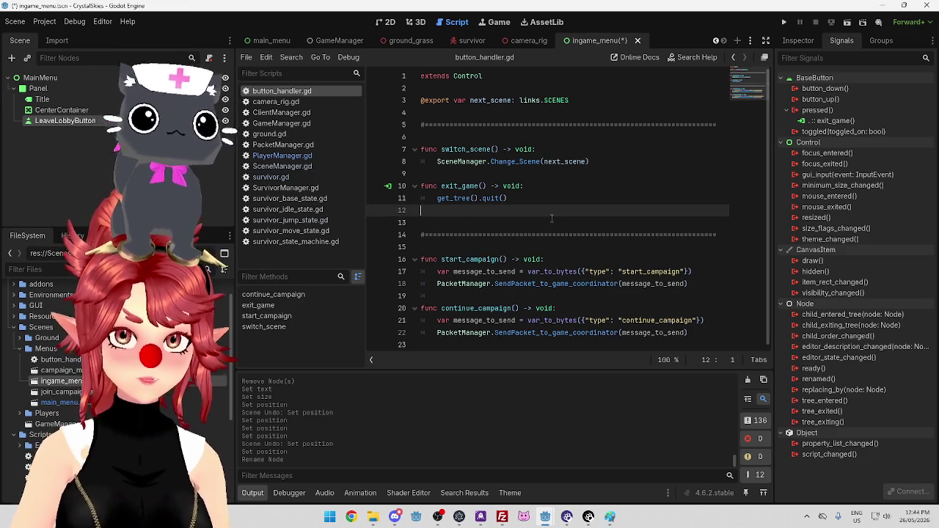
key(Return)
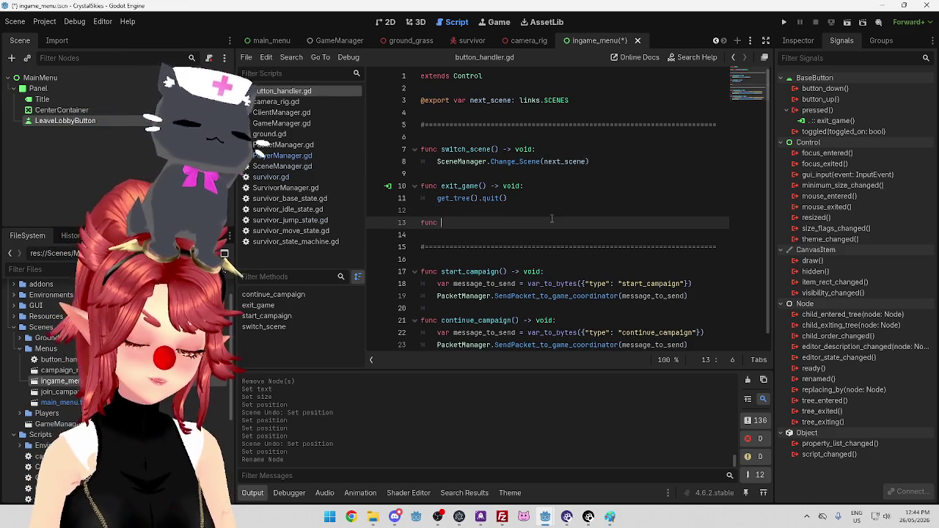
text(leave_)
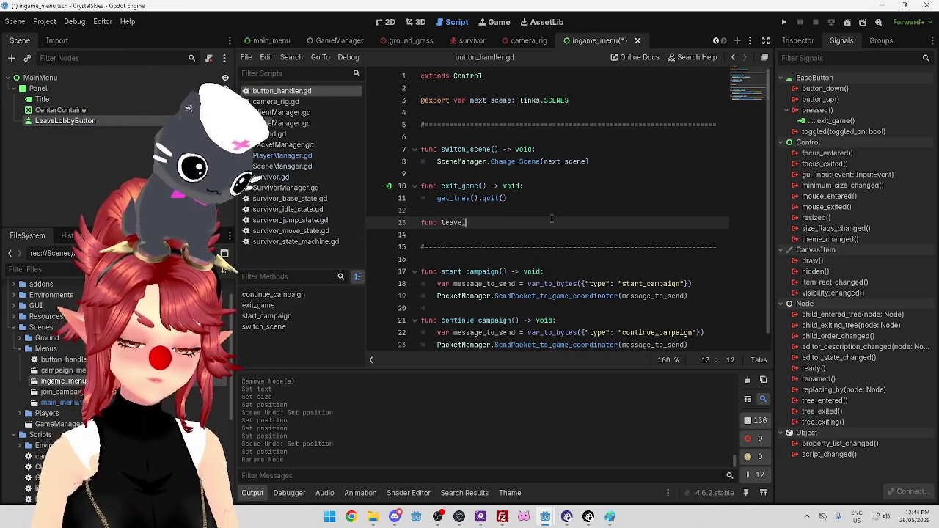
text(lo)
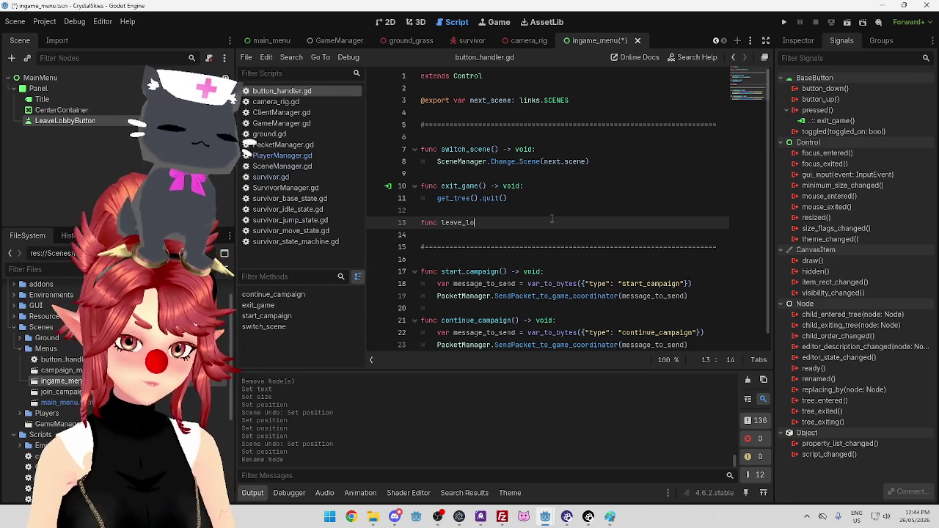
text(bby())
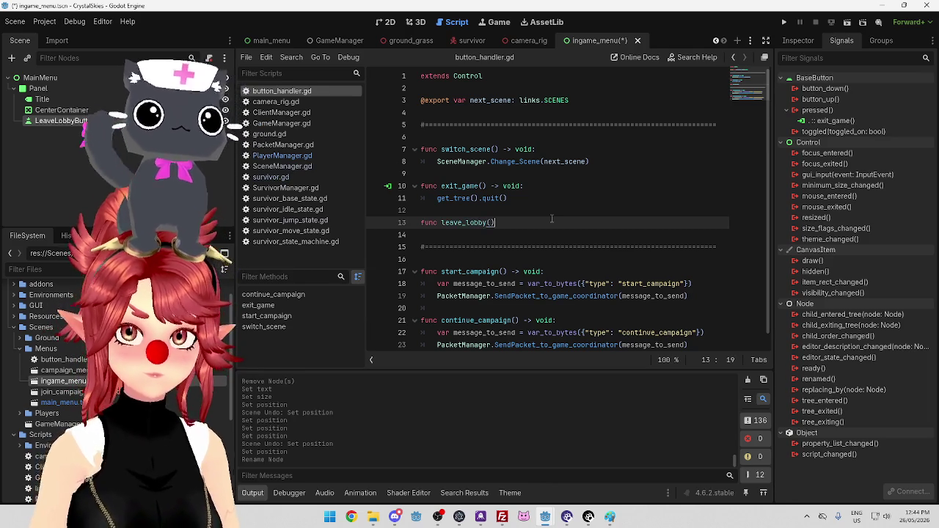
drag(488, 185, 523, 186)
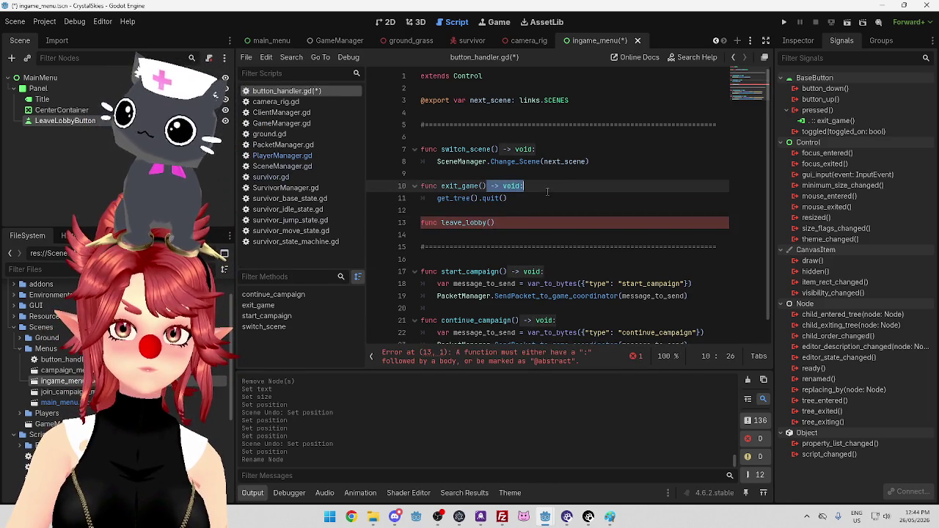
key(ctrl+c)
click(507, 222)
key(ctrl+v)
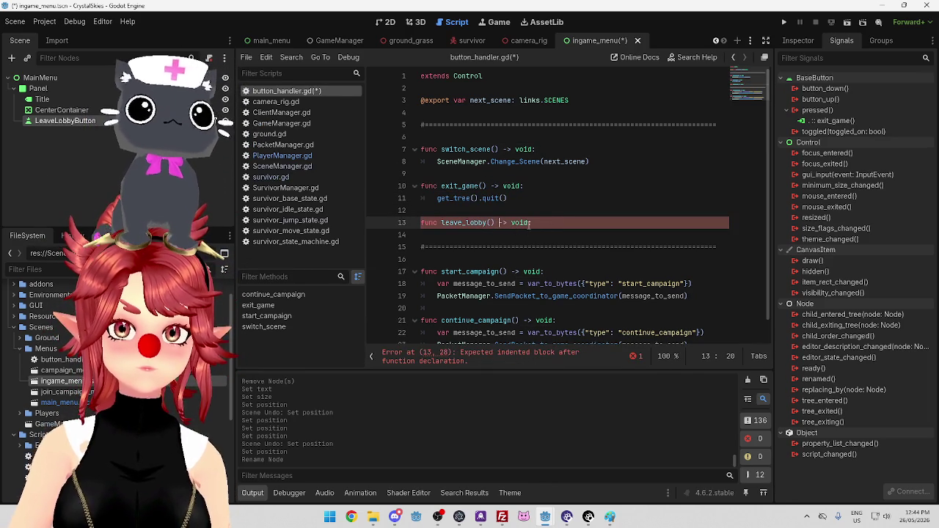
Give leave_lobby() a pass body and a '#destroy no' comment, then show the GameManager scene.
click(558, 222)
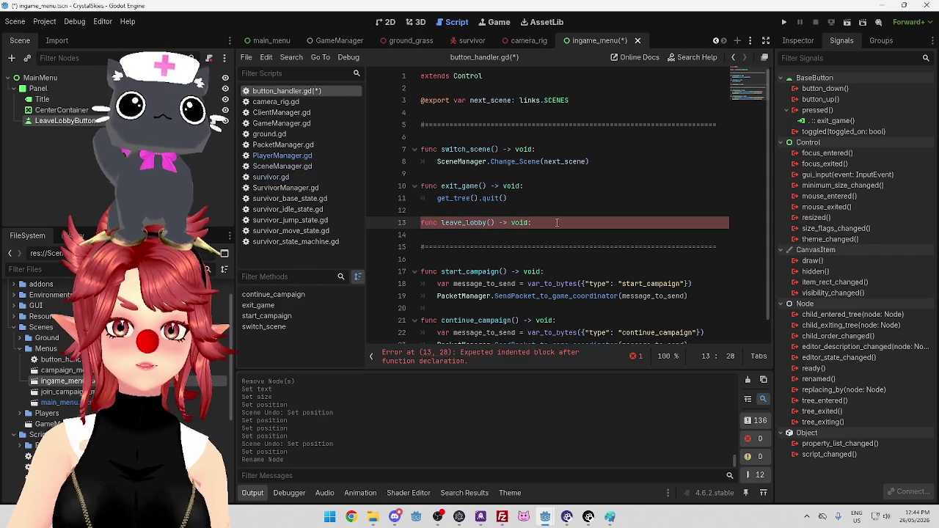
key(Return)
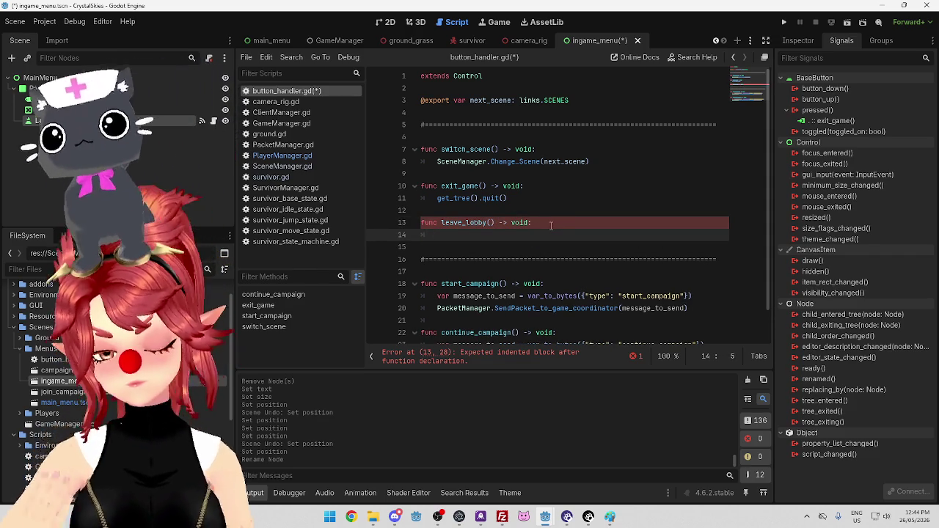
text(pas)
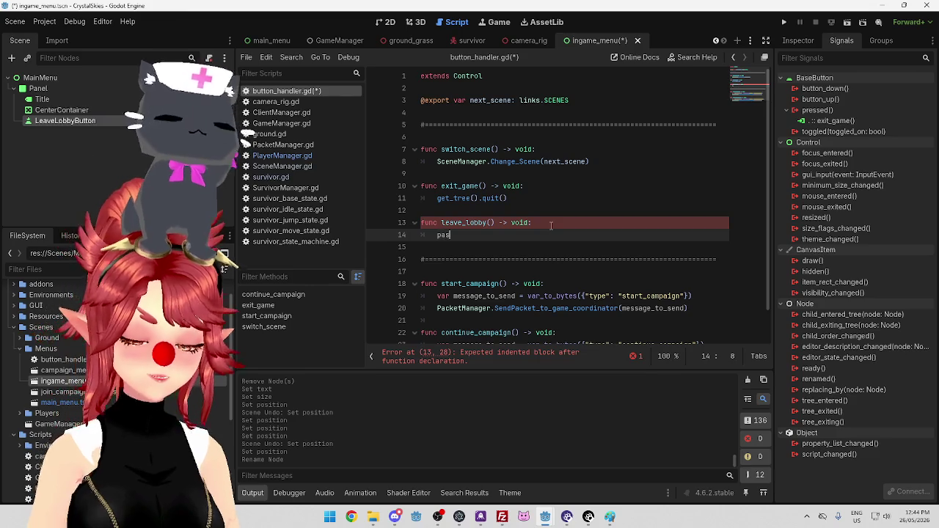
text(s)
key(Return)
text(#)
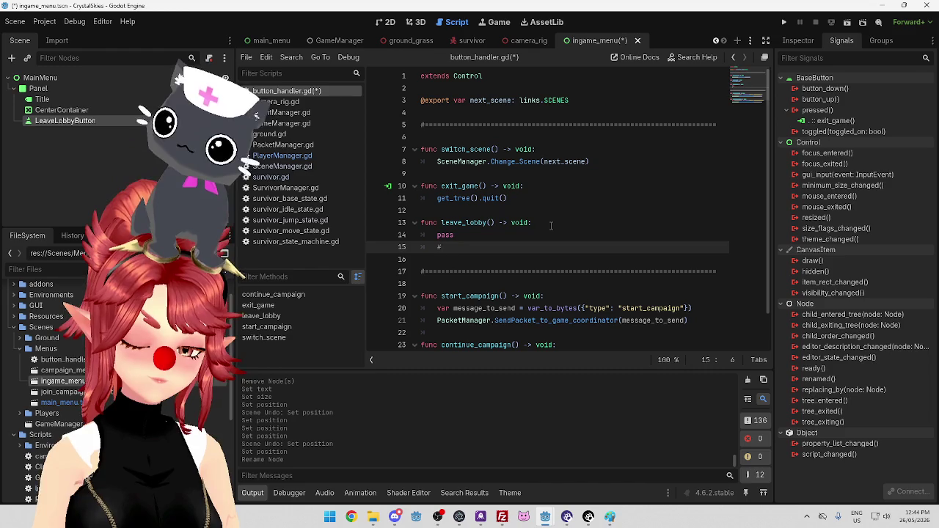
text(destroy ne)
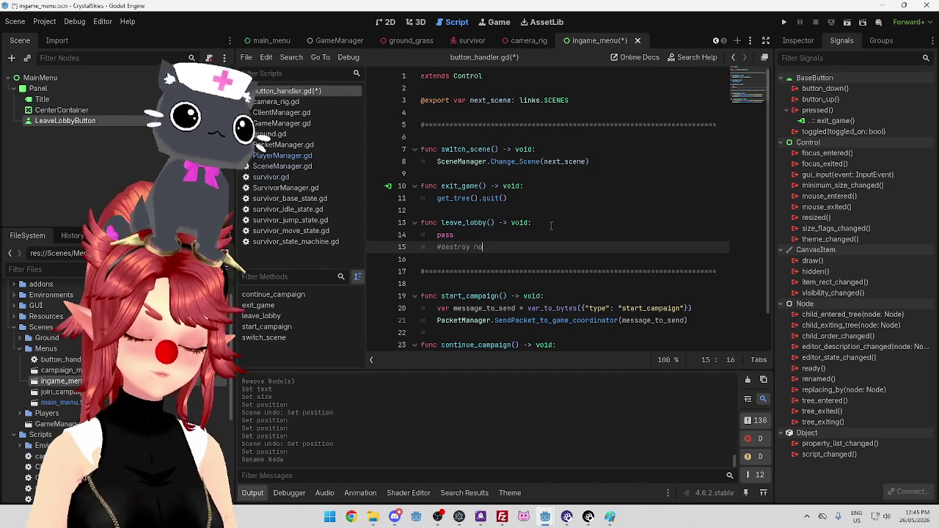
key(BackSpace)
text(o)
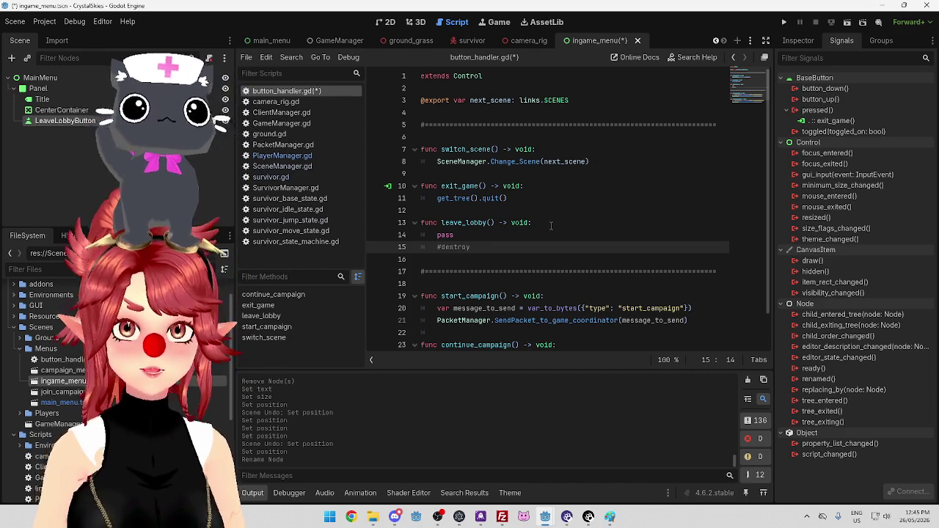
click(332, 40)
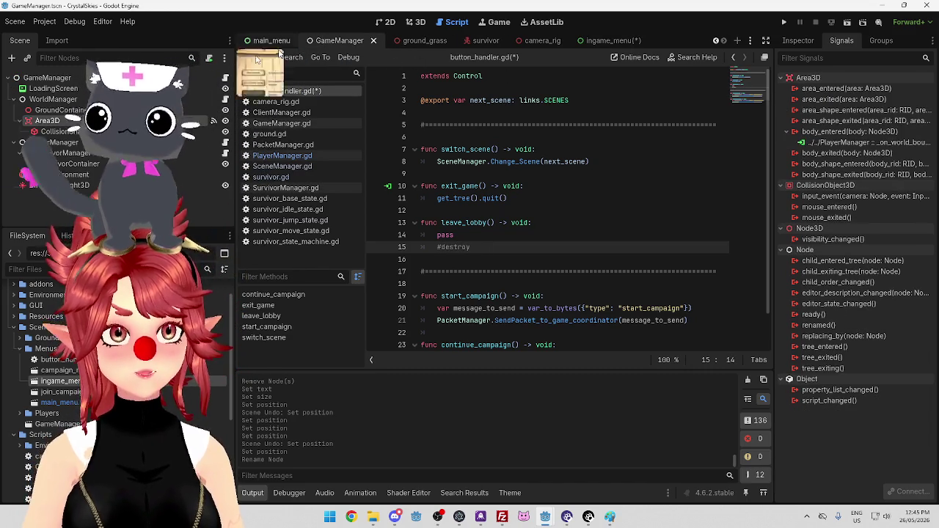
Write leave_lobby()'s planning comments: notify clients we are leaving, close lobby connections, switch scene to main menu.
key(ctrl+shift+Left)
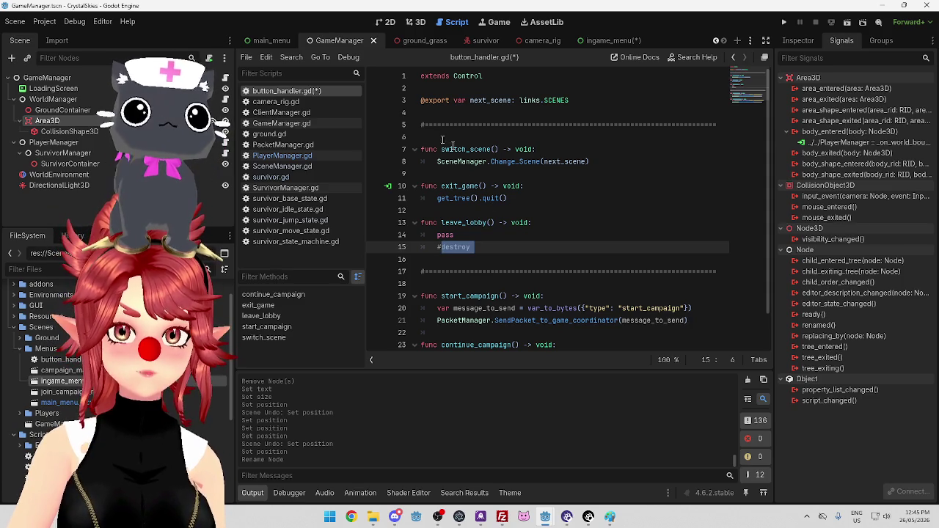
drag(475, 246, 444, 245)
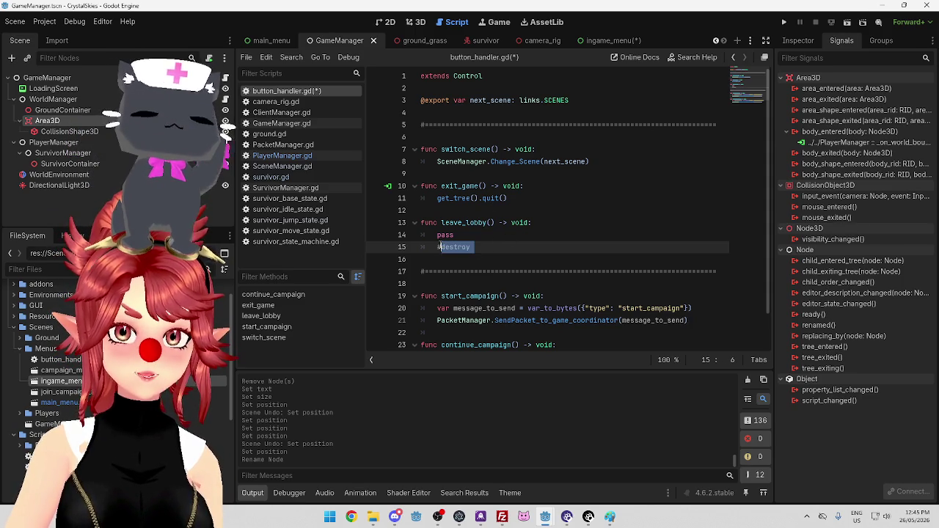
text(swe e)
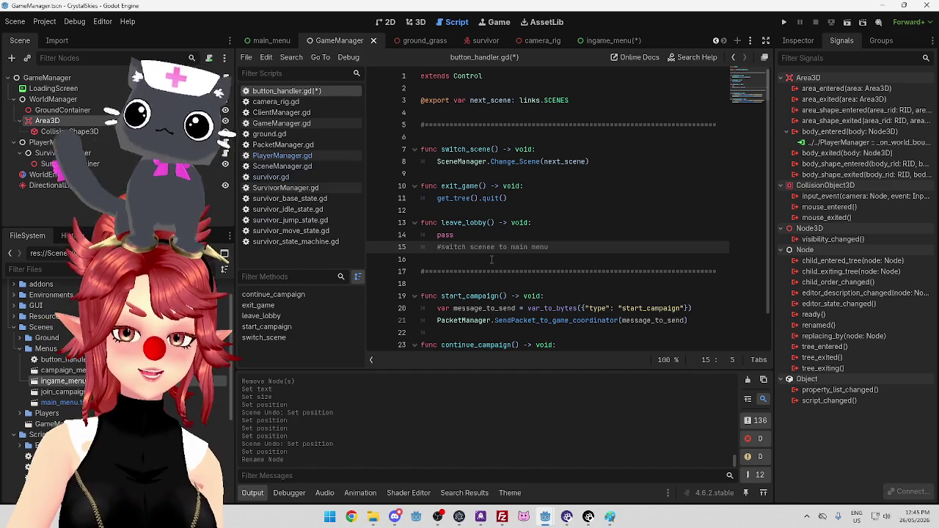
key(ctrl+shift+Return)
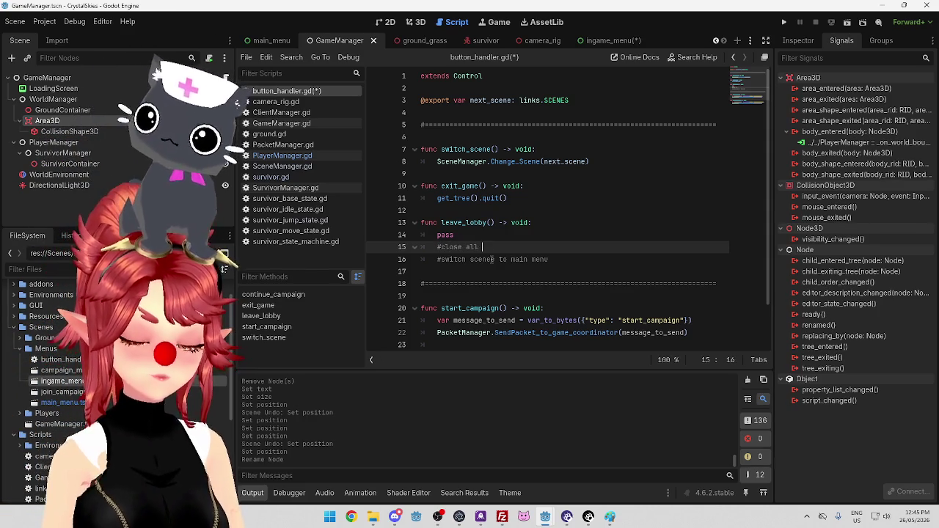
text(connections related to that lobby)
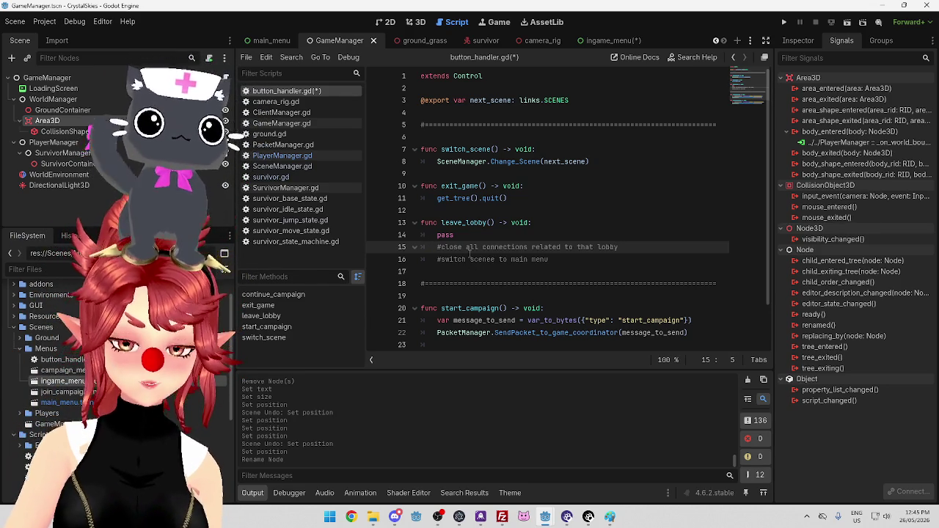
key(Return)
key(Up)
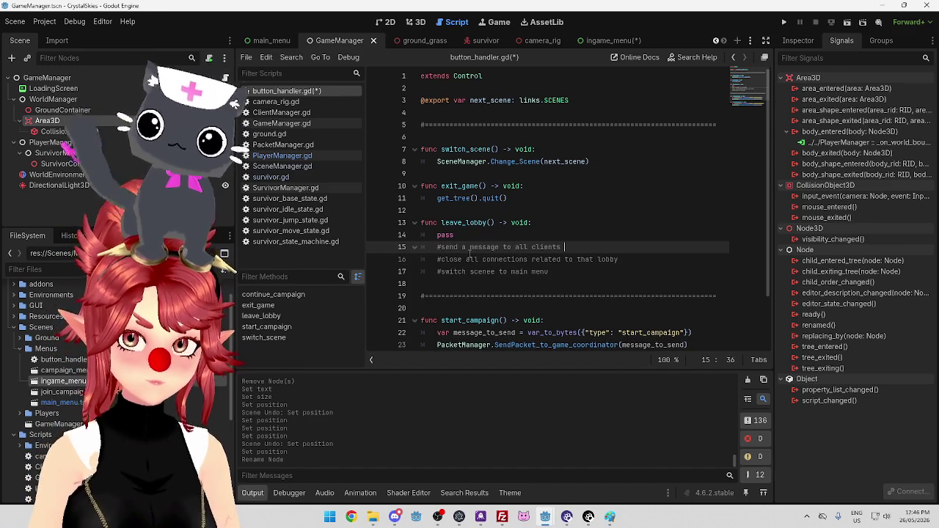
text(that we are leaving)
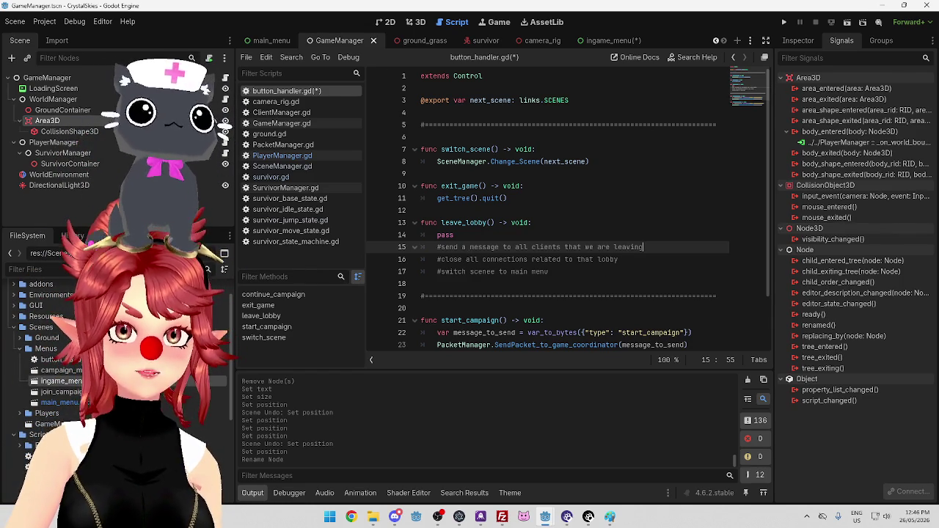
key(alt+Tab)
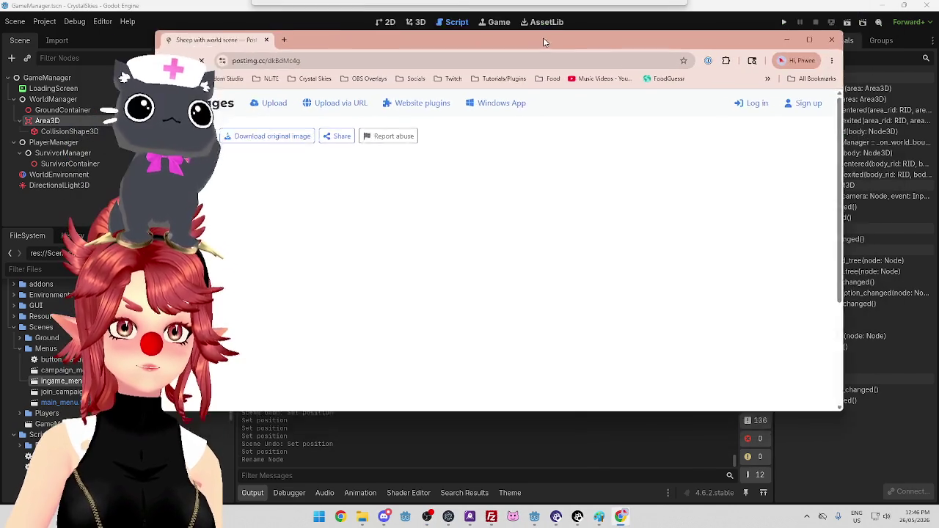
drag(543, 41, 541, 63)
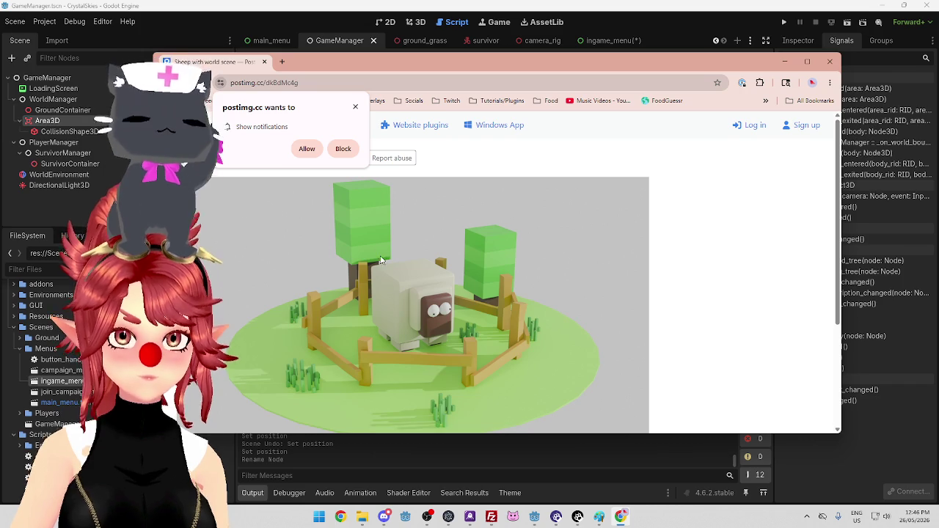
Close the postimg.cc image tab and dismiss the download pop-up to shut Chrome.
click(264, 61)
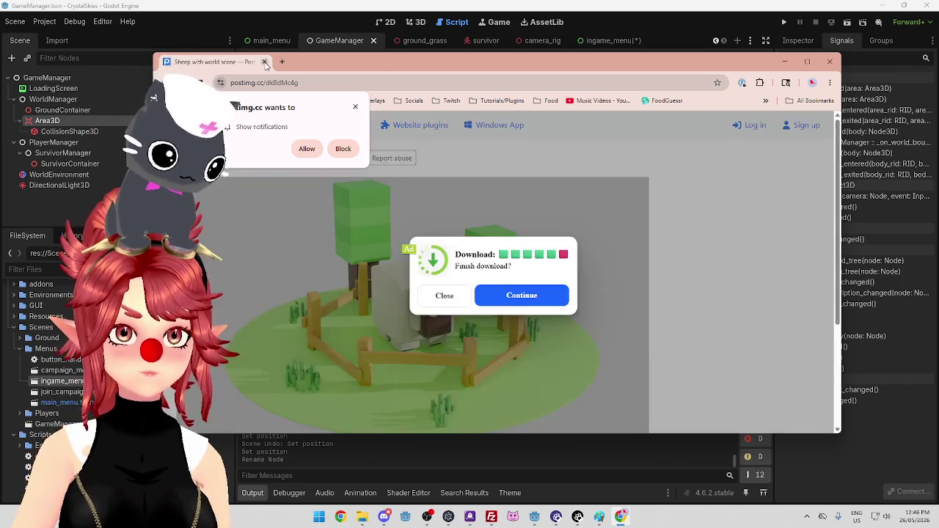
click(445, 296)
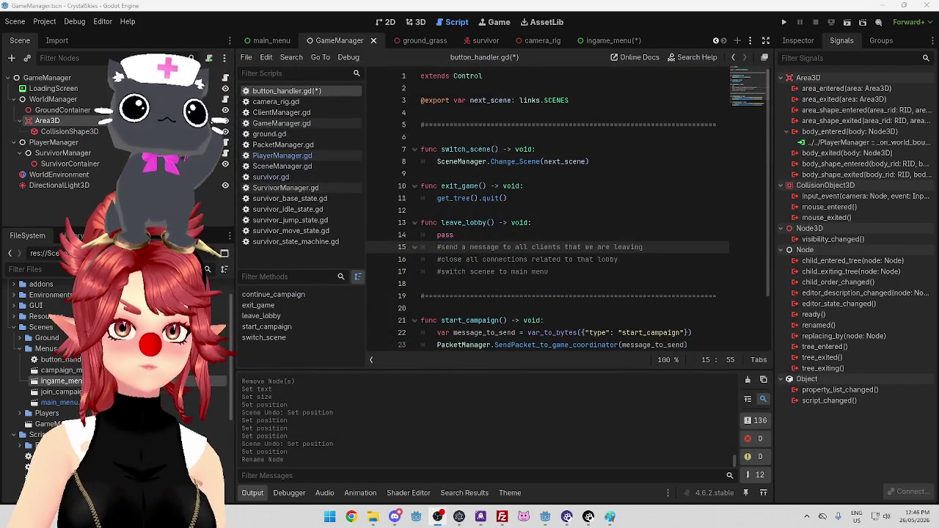
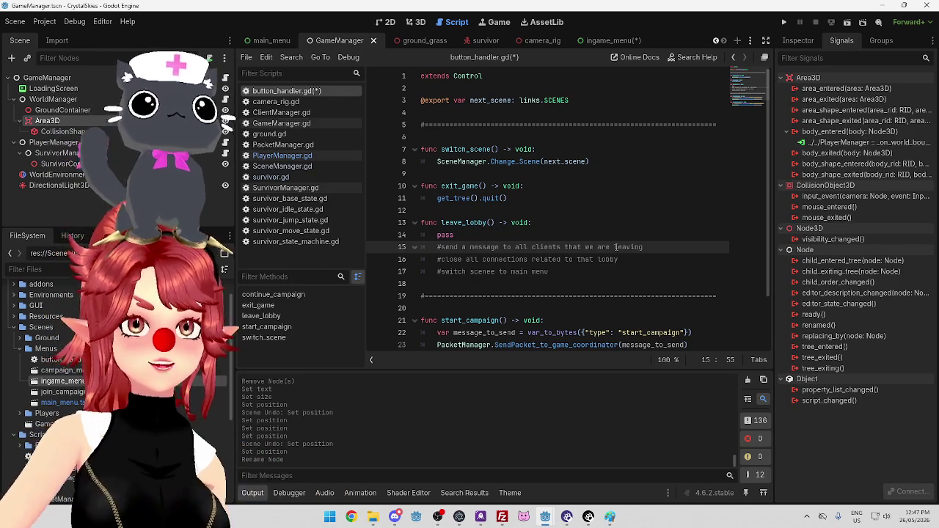
Look over the leave_lobby comments on lines 15–17 of button_handler.gd.
click(638, 261)
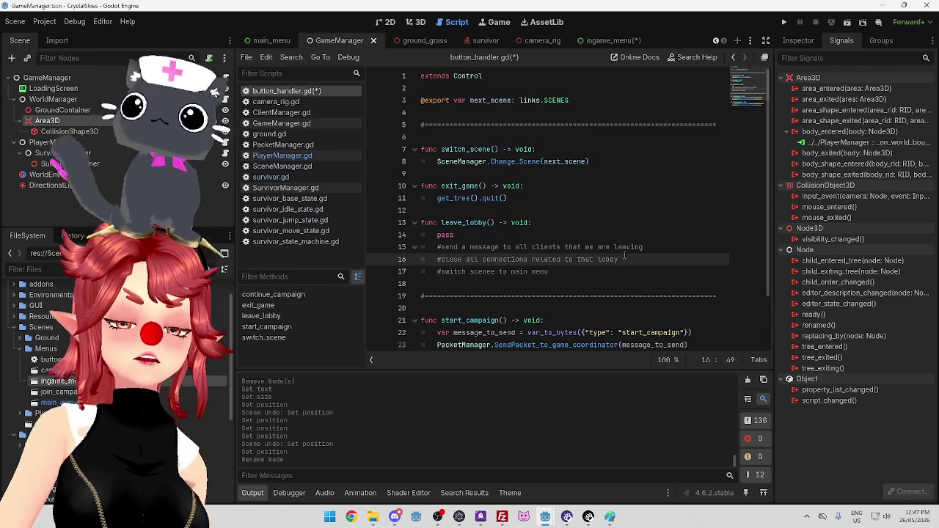
click(577, 271)
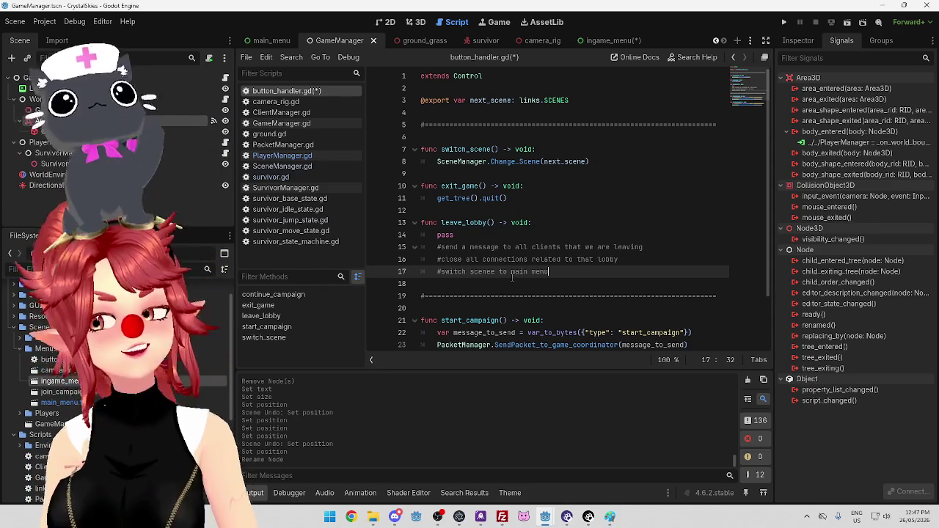
scroll(589, 222, down, 1)
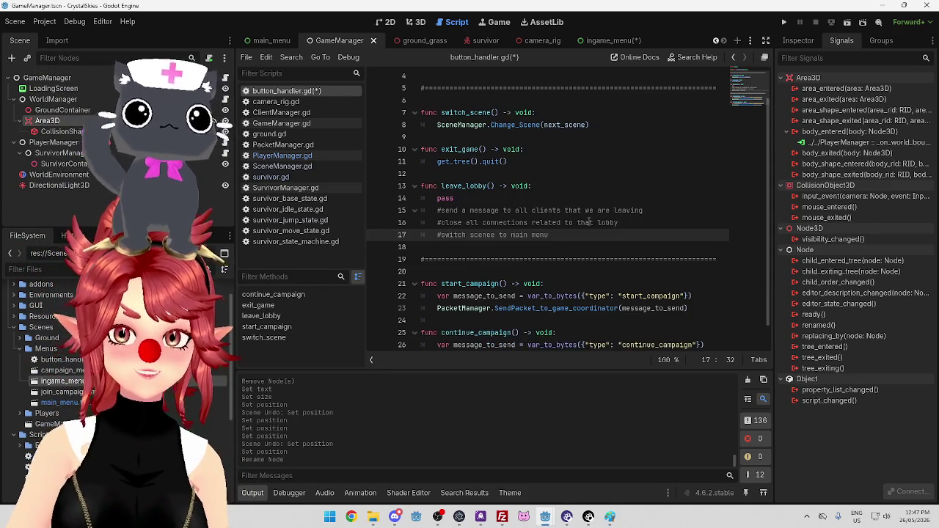
drag(474, 210, 596, 210)
click(619, 210)
drag(499, 210, 645, 211)
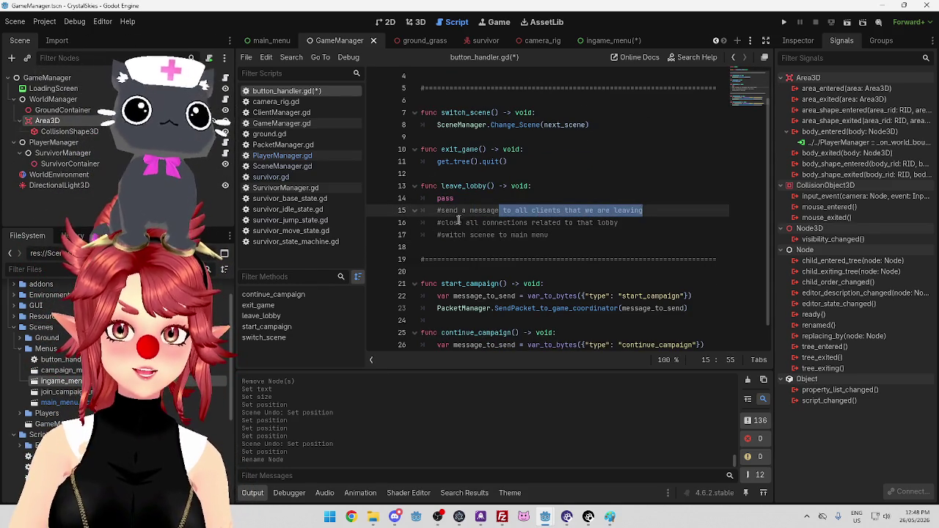
drag(461, 220, 574, 223)
key(End)
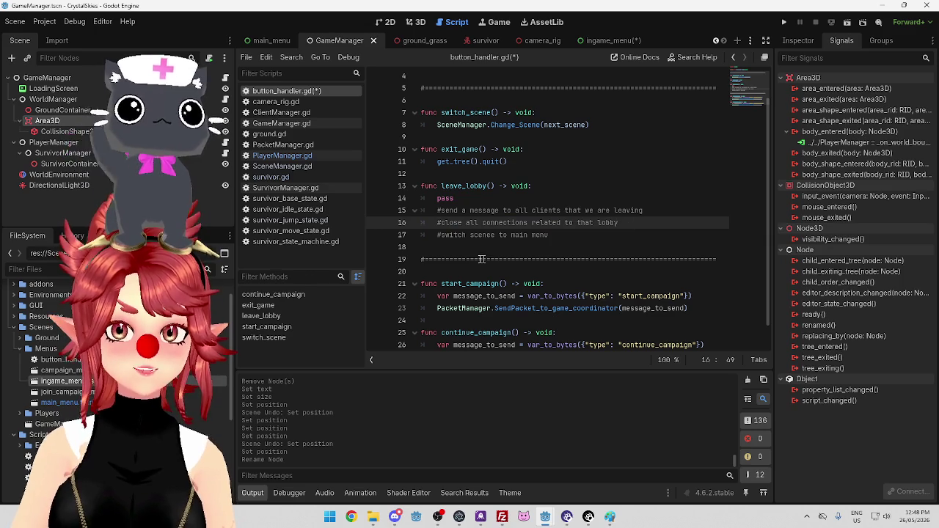
Fix 'scenes' to 'scene' on line 17, then jump to Change_Scene in SceneManager.gd.
click(486, 235)
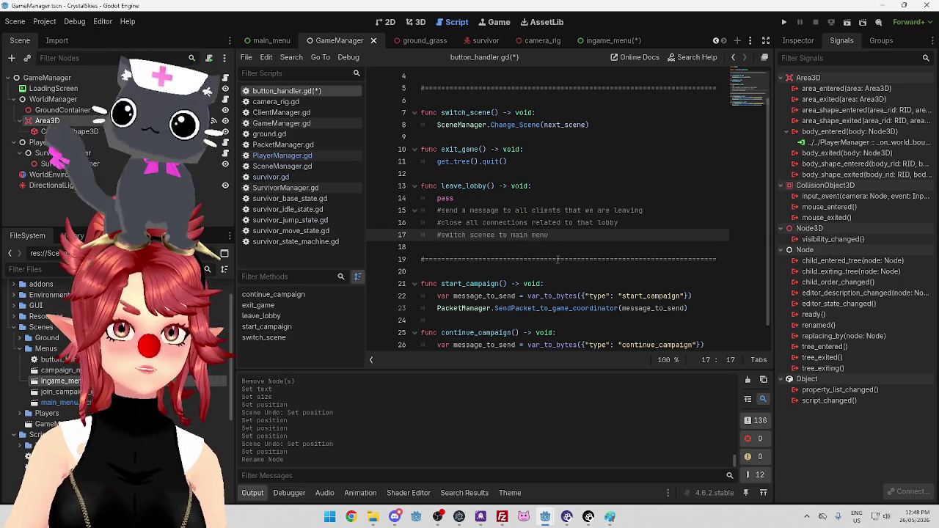
key(Delete)
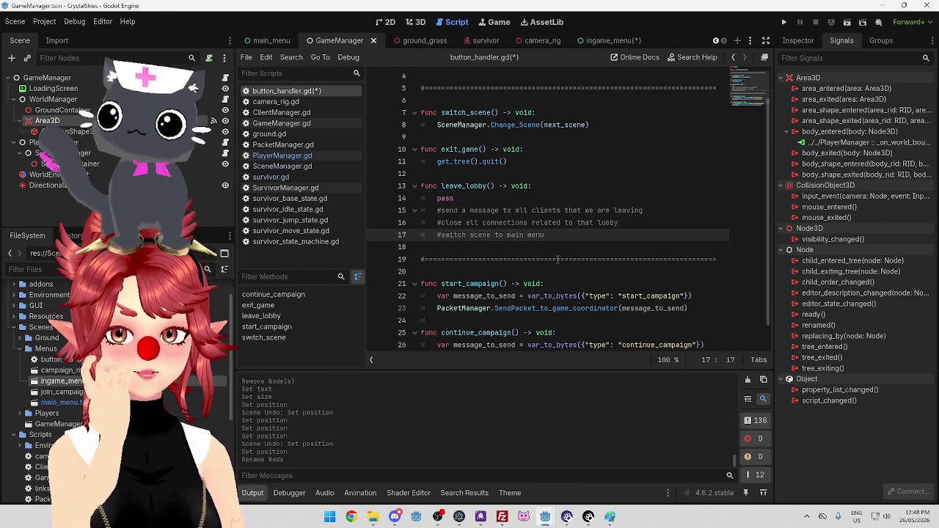
ctrl+click(517, 125)
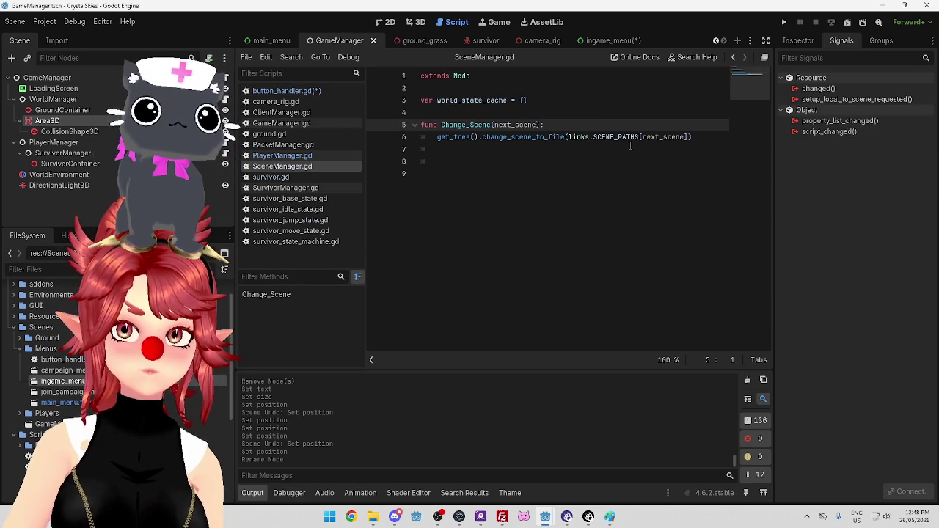
ctrl+click(539, 138)
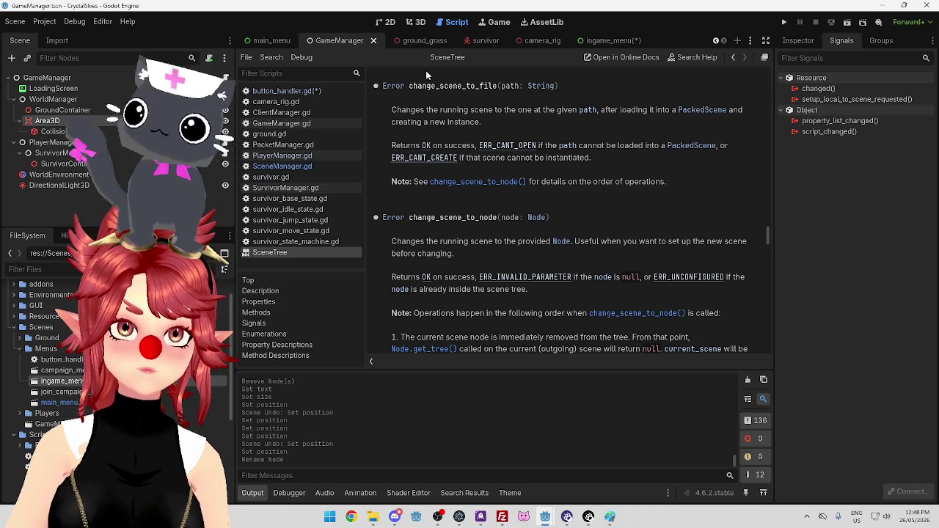
click(489, 184)
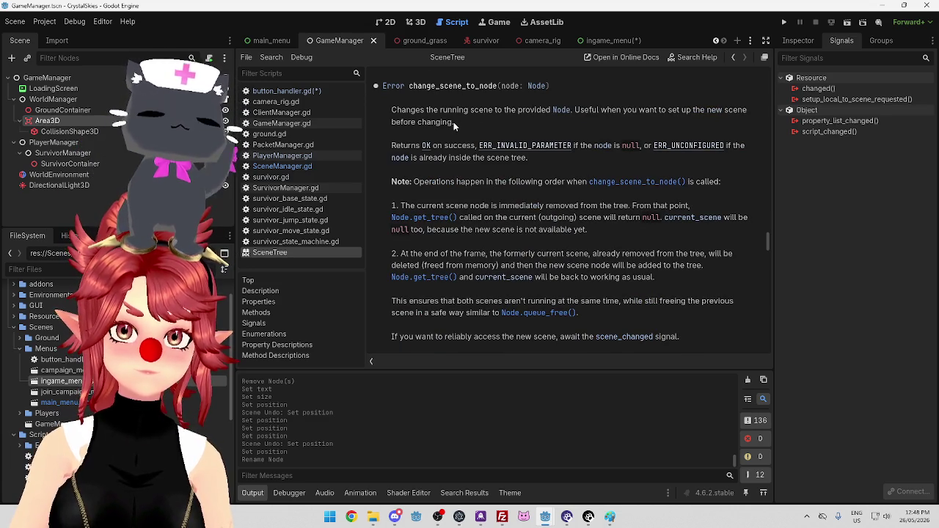
drag(434, 109, 481, 109)
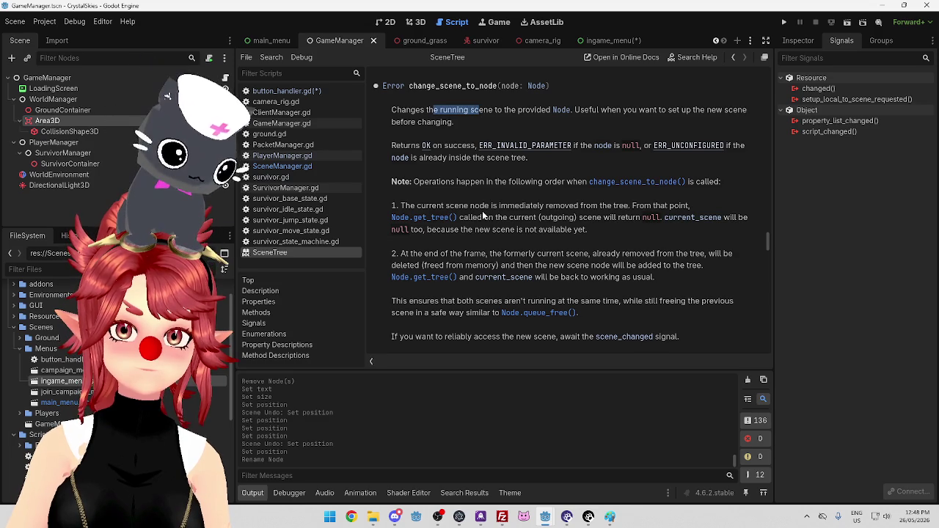
drag(445, 206, 623, 208)
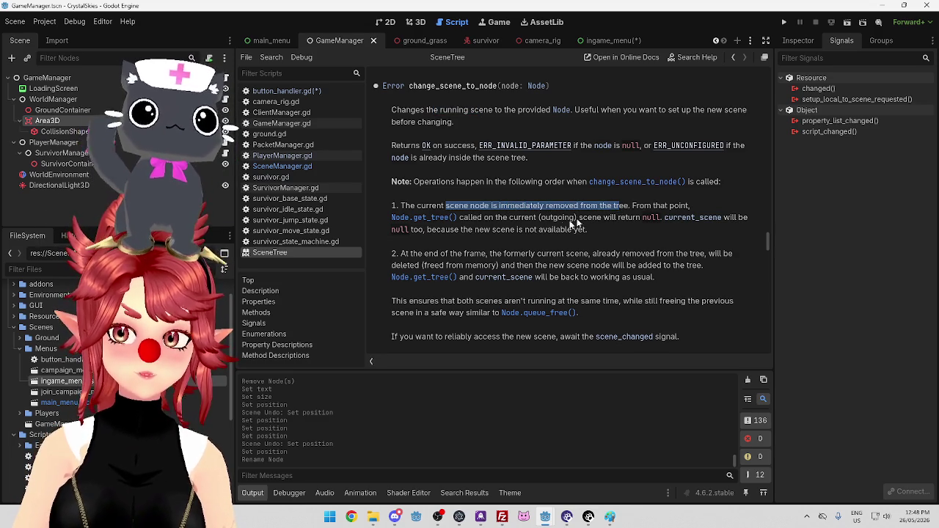
drag(473, 218, 621, 218)
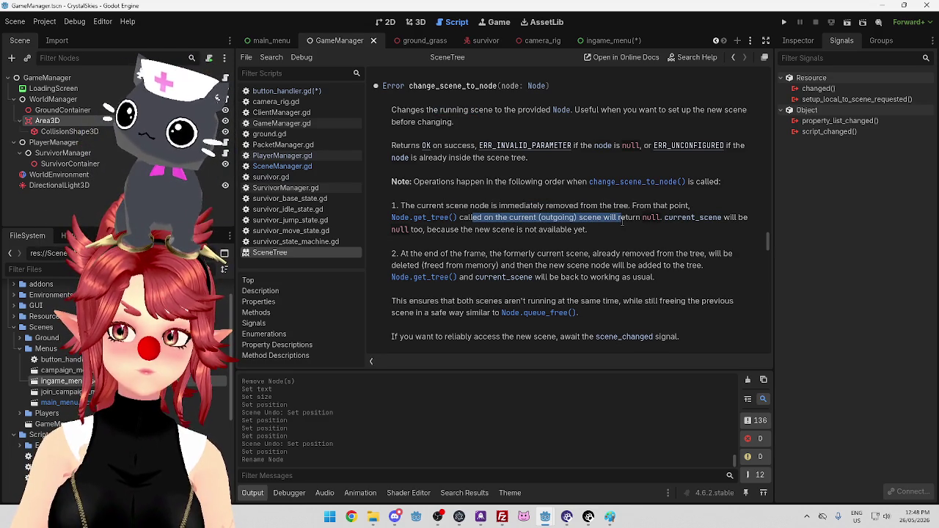
drag(461, 229, 580, 231)
scroll(581, 233, down, 1)
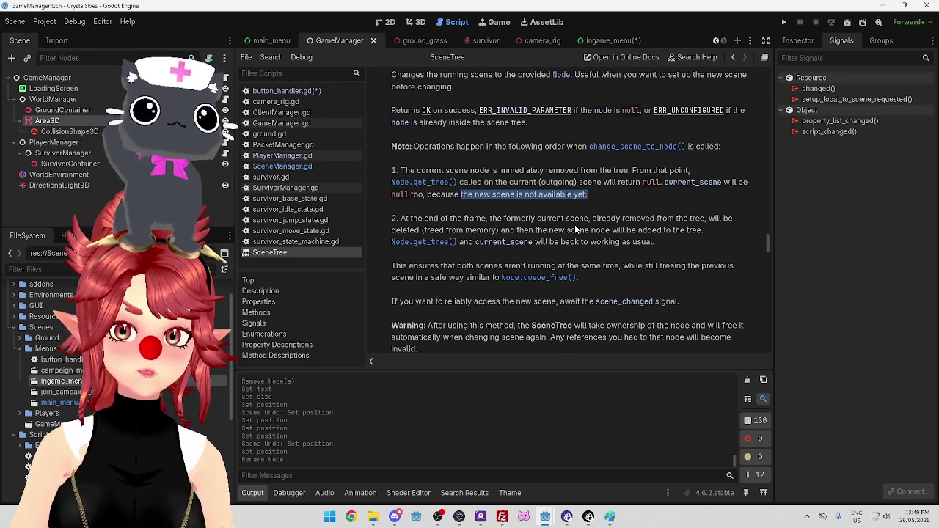
drag(491, 218, 668, 218)
click(506, 232)
drag(506, 232, 694, 229)
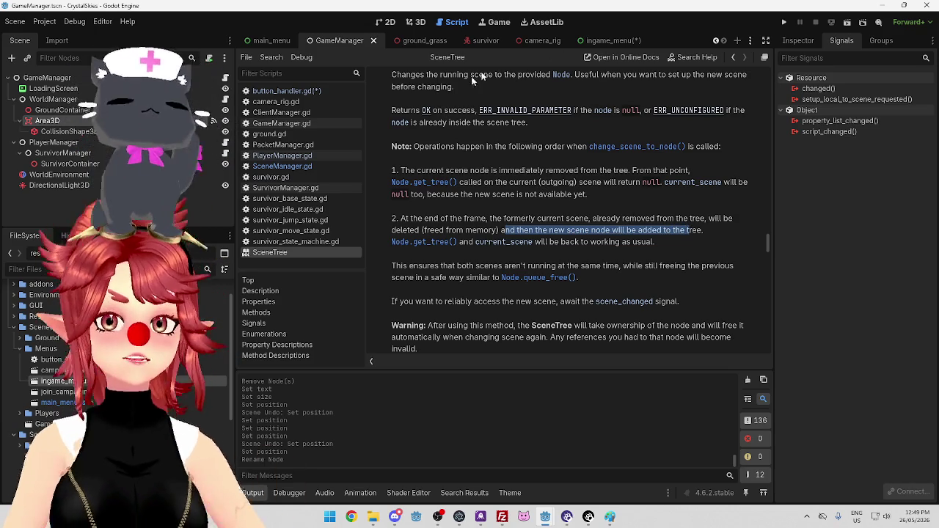
middle_click(293, 254)
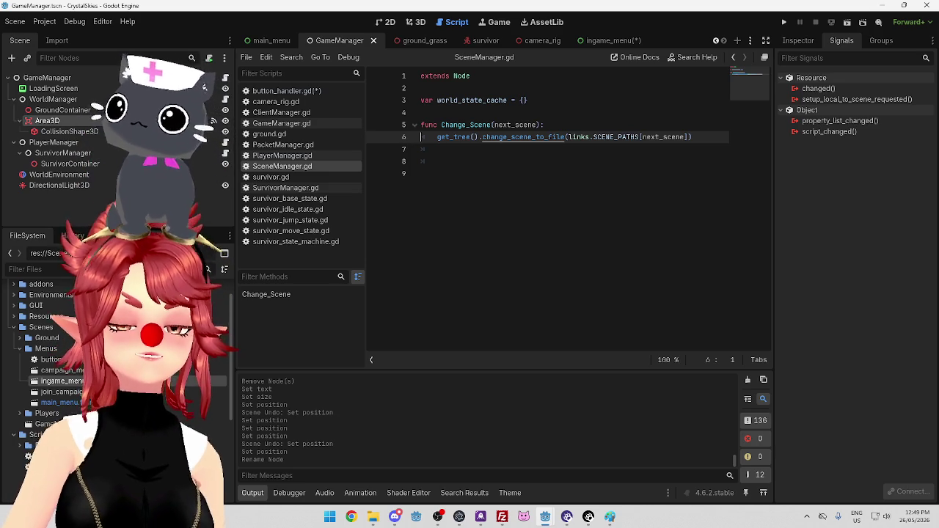
Leave the caret on line 9 of SceneManager.gd and pull the Discord window onto this screen.
click(537, 174)
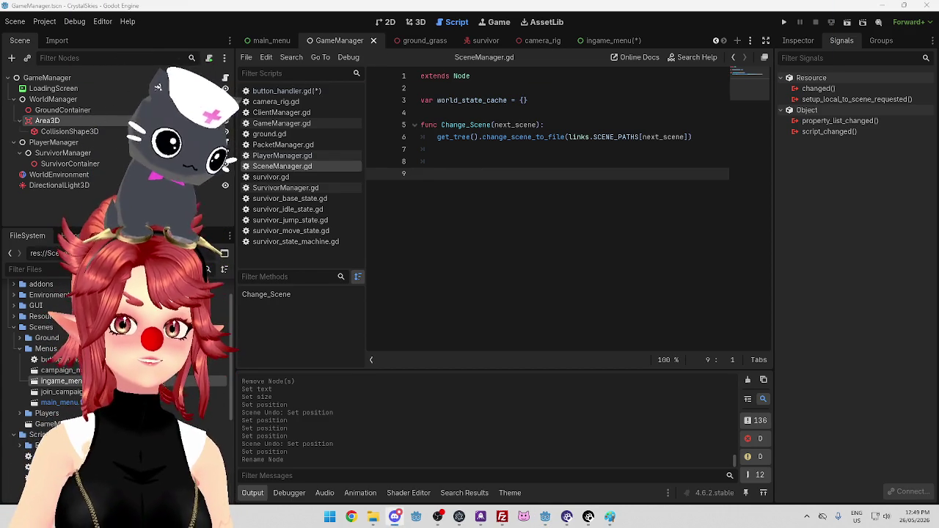
drag(858, 0, 829, 23)
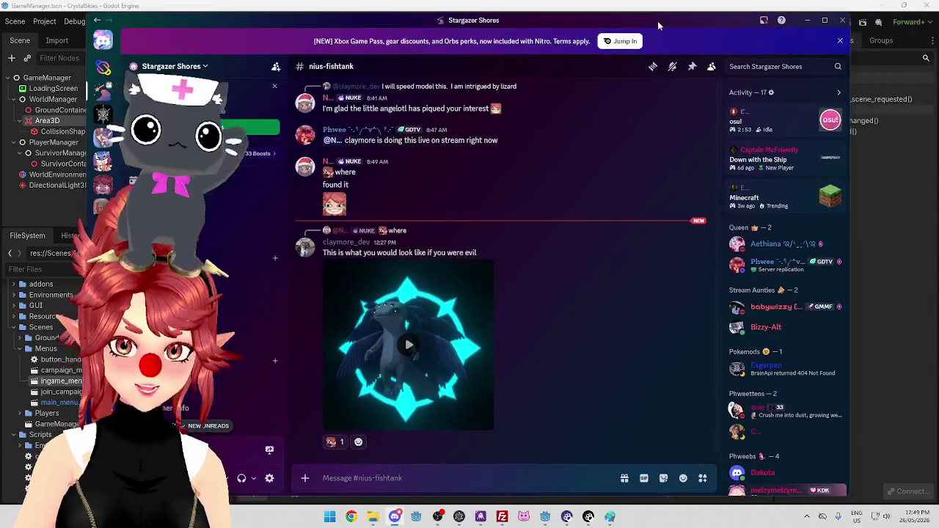
Maximize Discord and play the #nius-fishtank video in full screen.
click(828, 22)
click(324, 355)
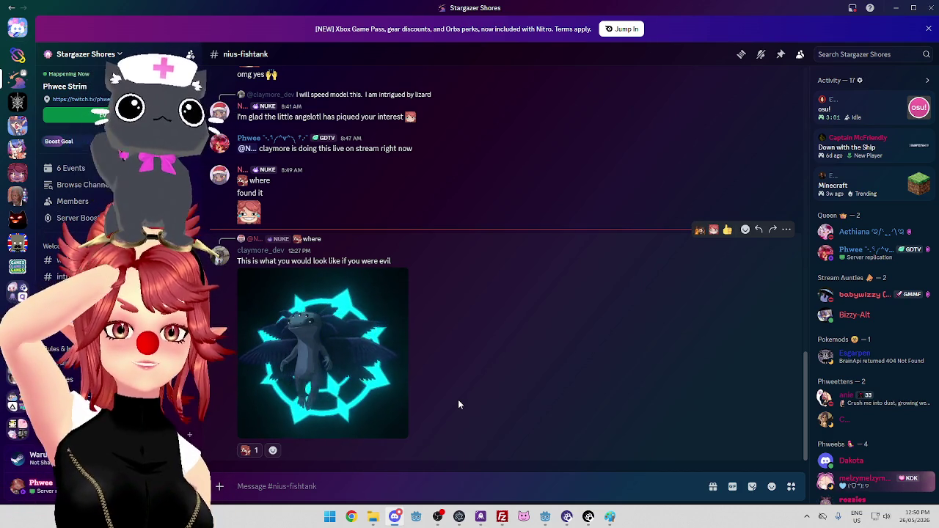
mouse_move(346, 352)
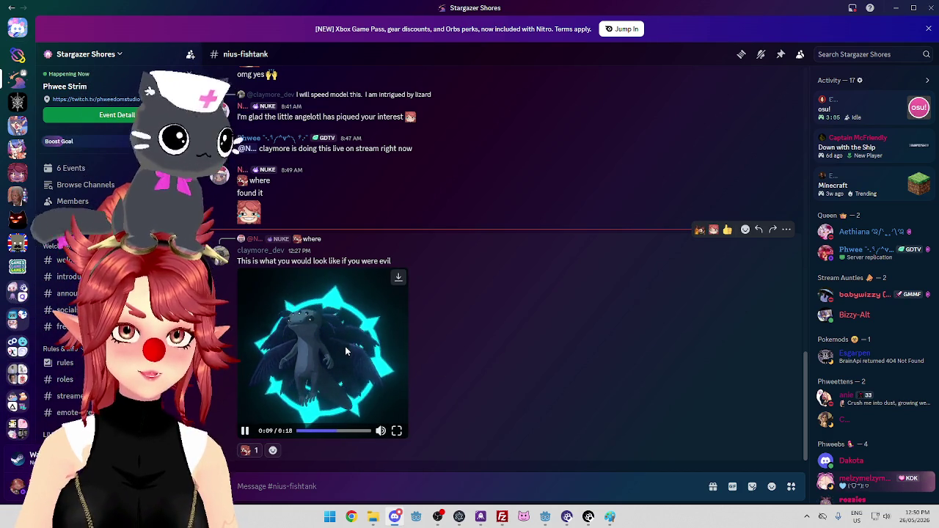
click(397, 433)
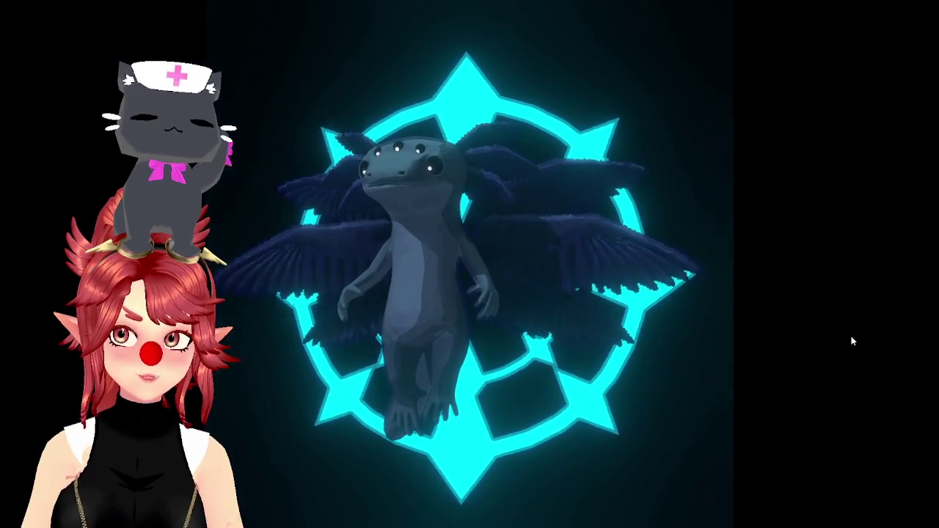
Watch the winged axolotl video, then exit full screen back to #nius-fishtank.
mouse_move(847, 341)
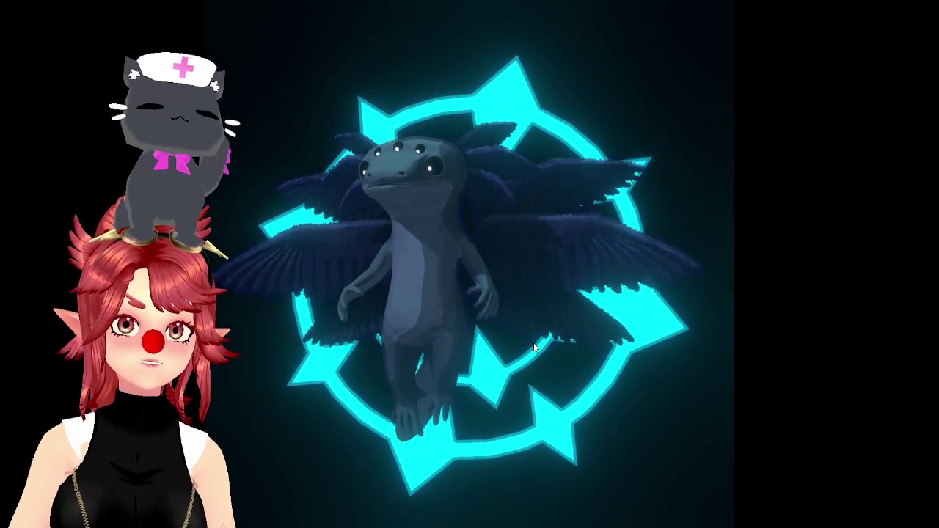
mouse_move(758, 398)
key(Escape)
key(Escape)
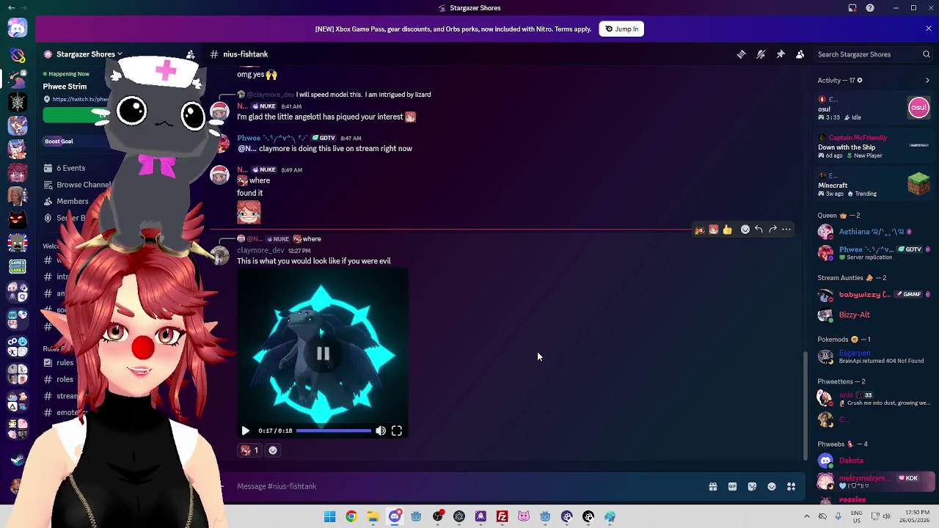
Scroll the #nius-fishtank channel and restart the video clip from 0:00.
scroll(74, 293, down, 5)
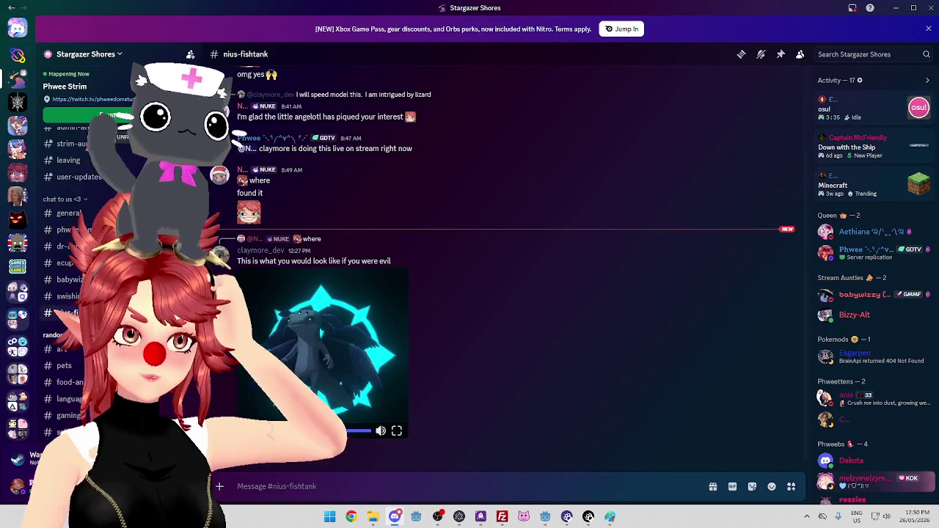
scroll(74, 293, down, 4)
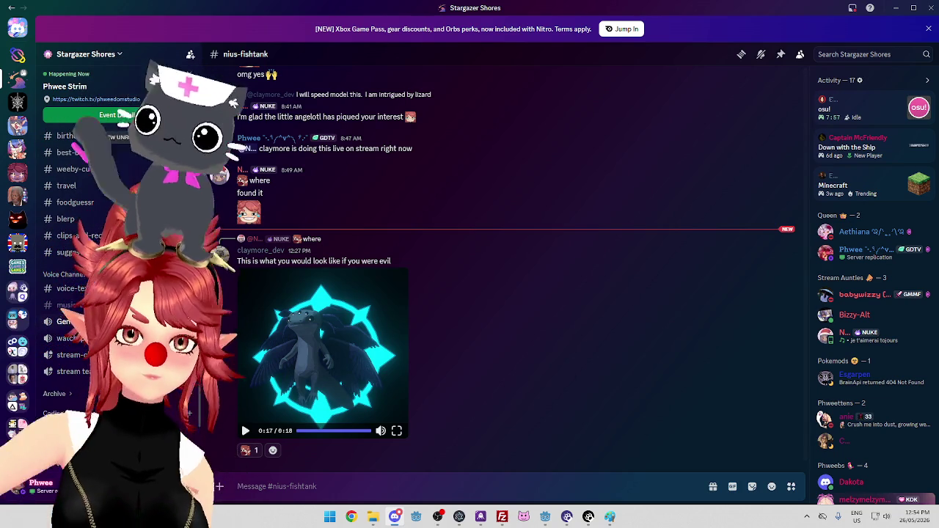
click(245, 431)
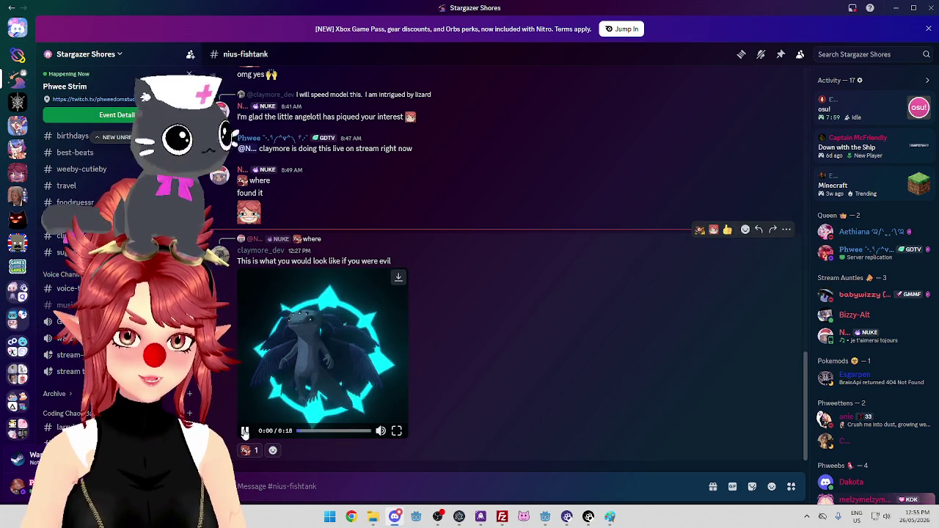
mouse_move(247, 450)
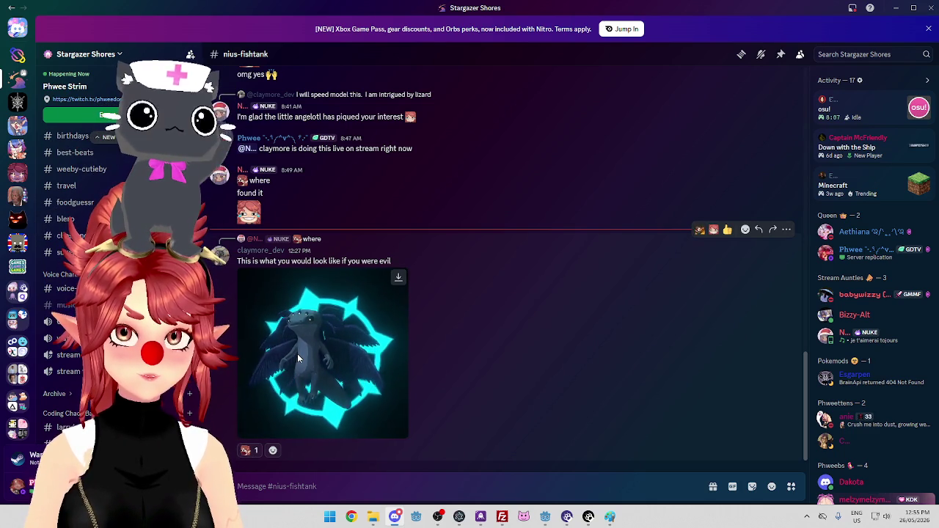
click(245, 431)
click(245, 431)
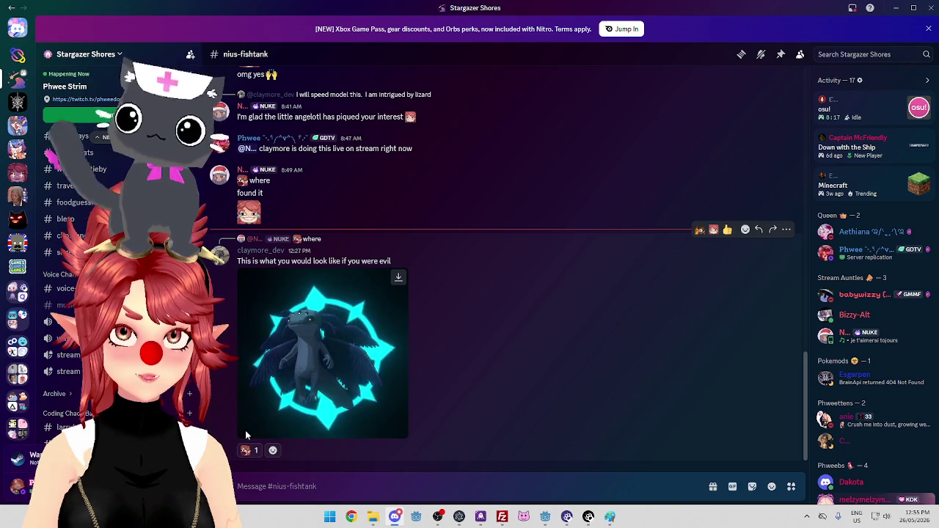
click(245, 431)
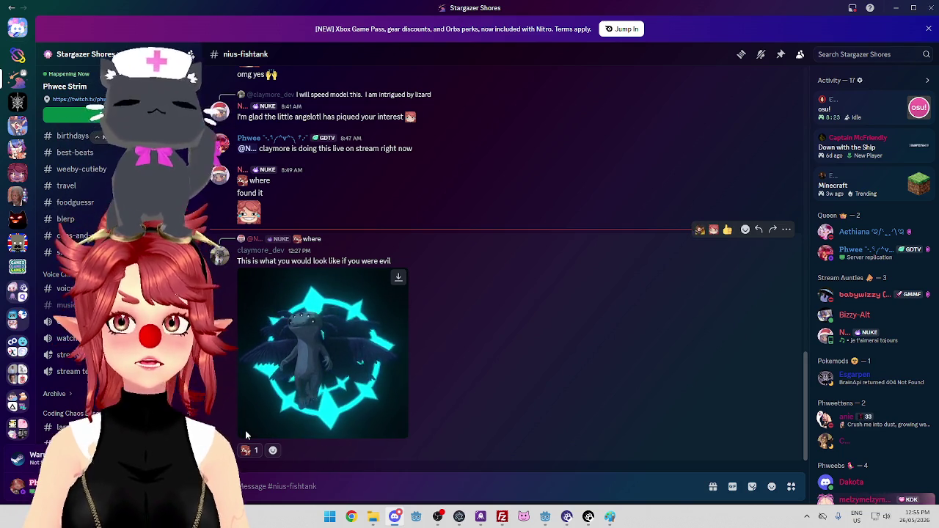
click(396, 430)
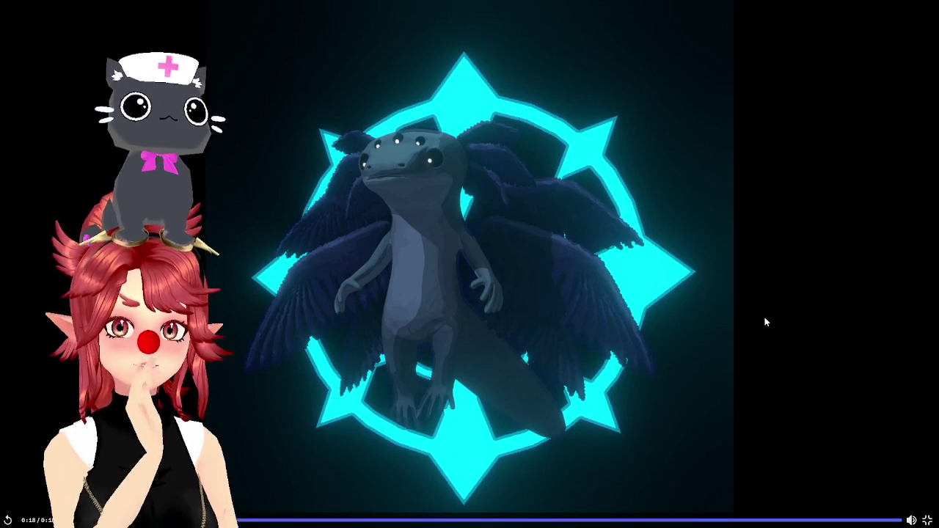
click(927, 519)
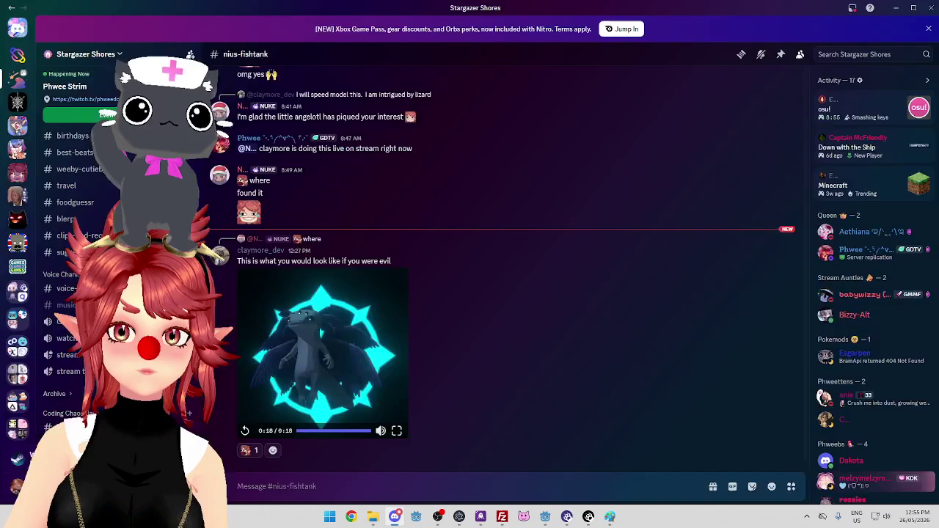
click(352, 517)
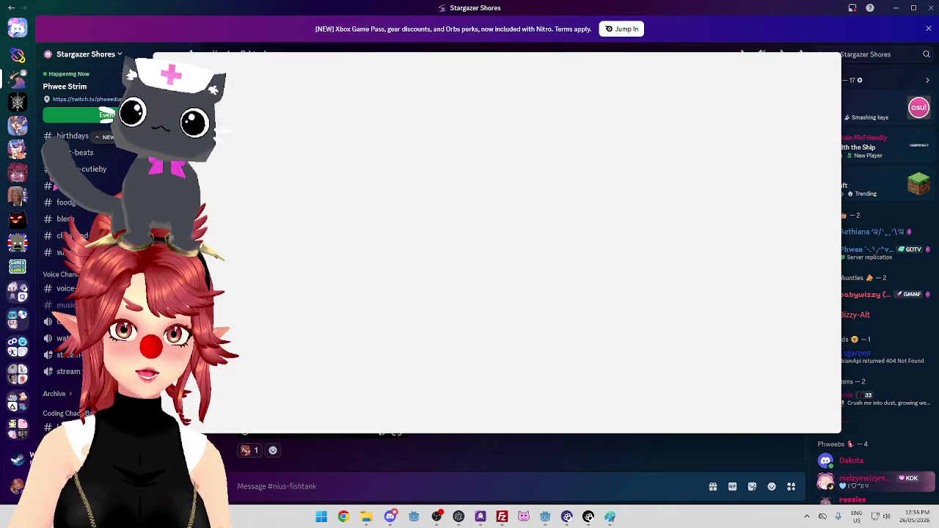
drag(464, 70, 489, 11)
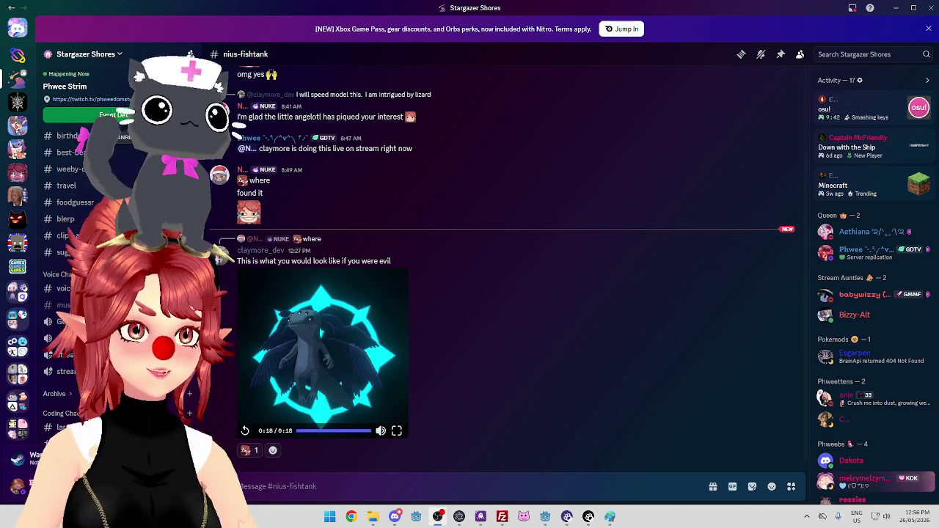
scroll(110, 278, up, 10)
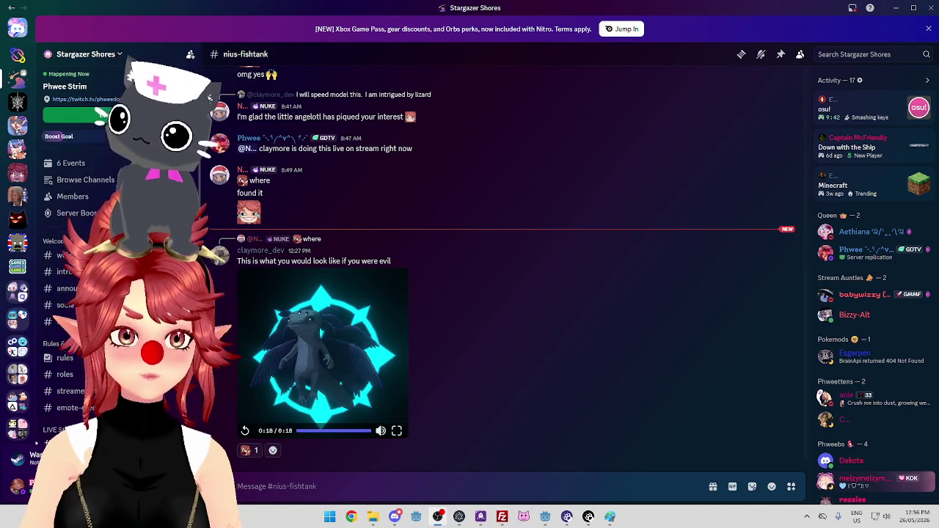
Minimize Discord, trim the blank lines after Change_Scene, save SceneManager.gd, and switch to button_handler.gd.
click(896, 7)
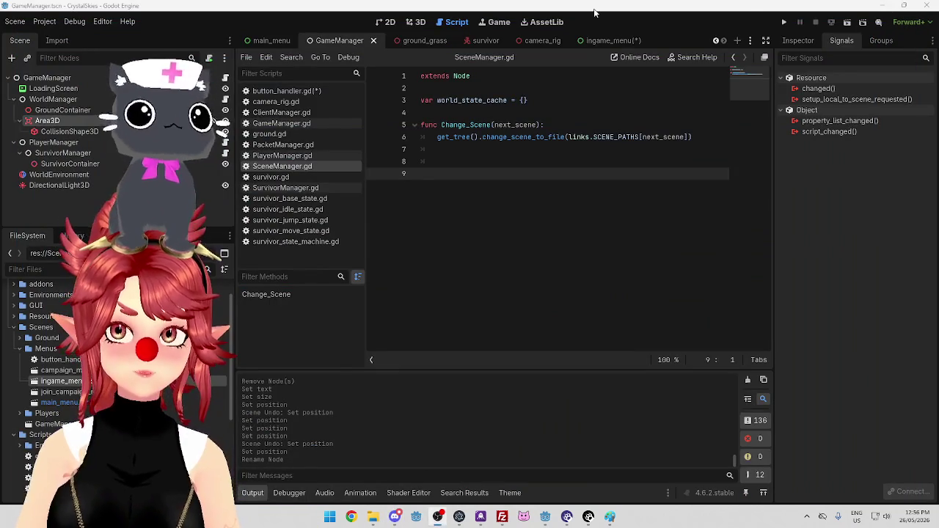
key(BackSpace)
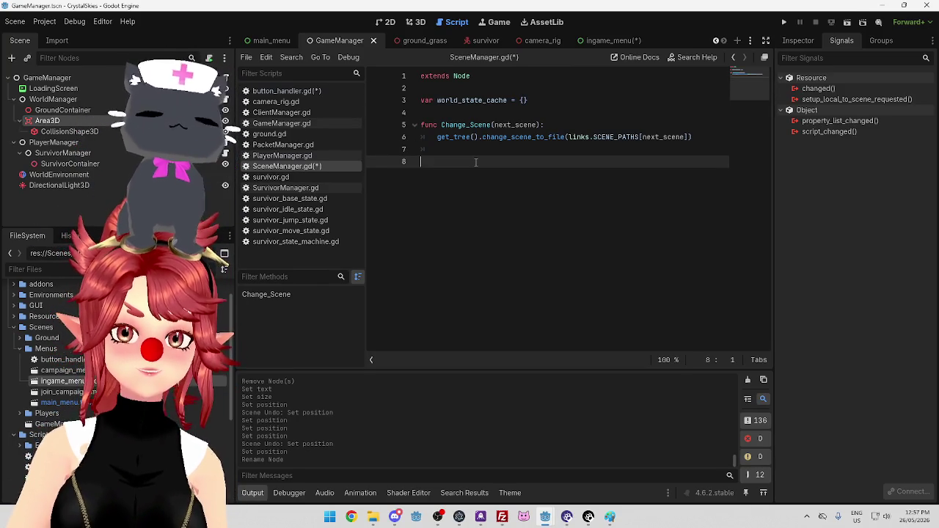
click(475, 155)
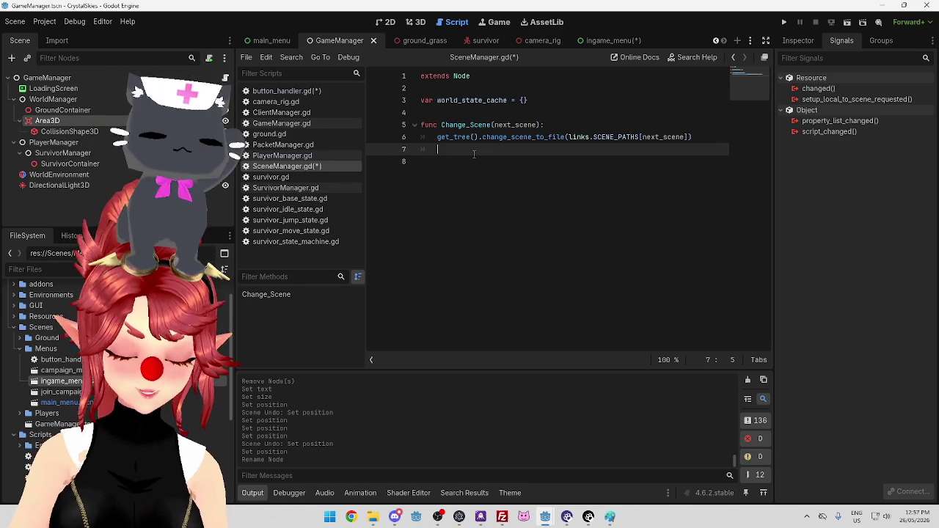
key(BackSpace)
key(Return)
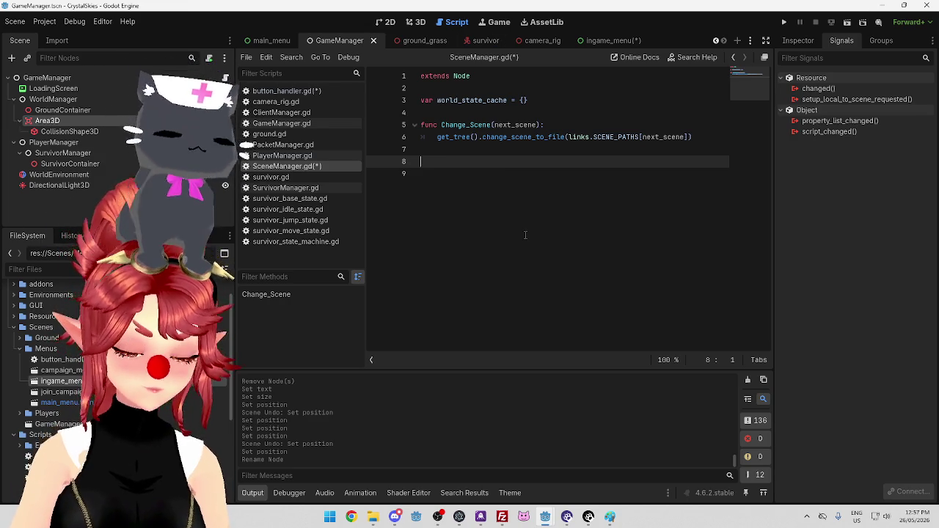
key(ctrl+s)
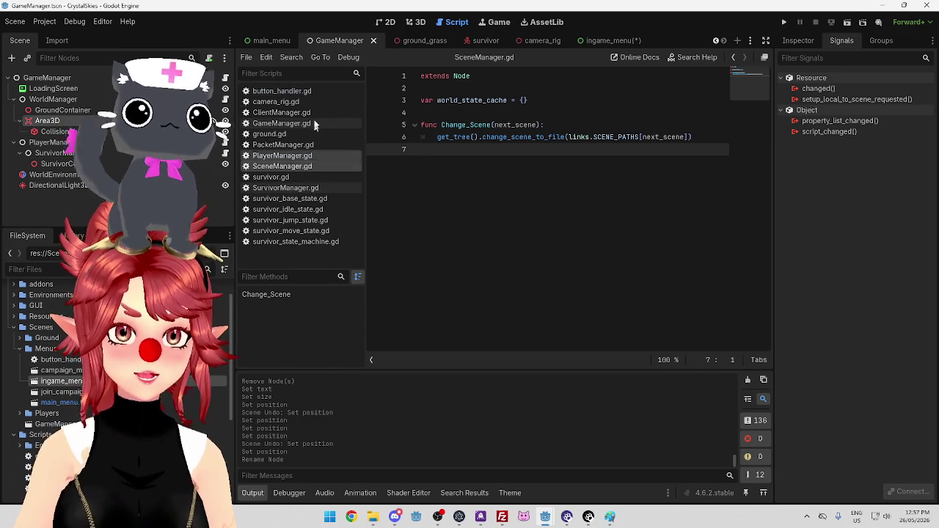
click(282, 91)
Inspect the leave_lobby comments, including '#switch scene to main menu' on line 17.
scroll(478, 180, down, 1)
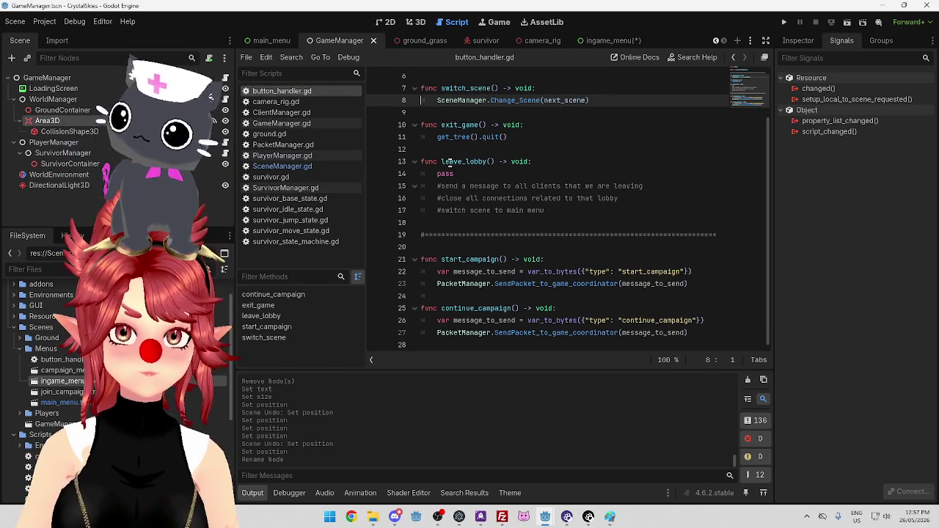
click(514, 174)
click(568, 212)
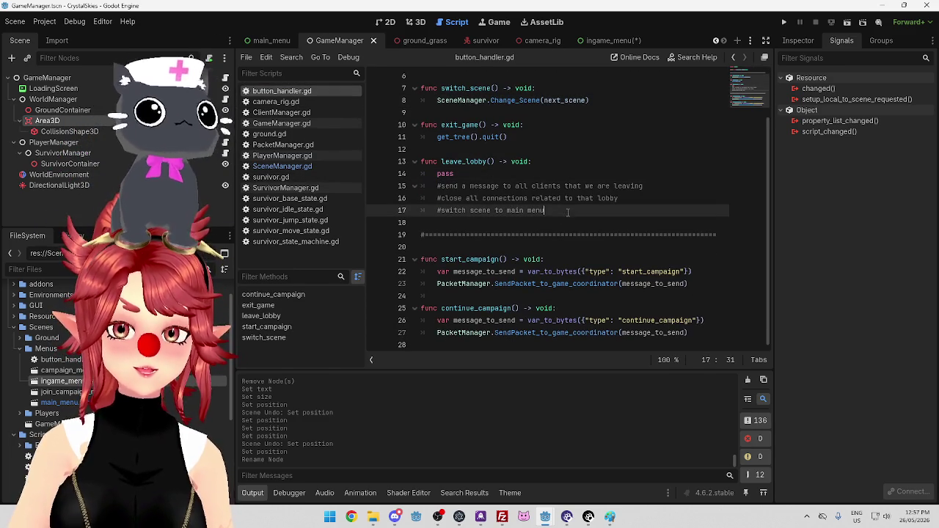
click(451, 182)
click(446, 212)
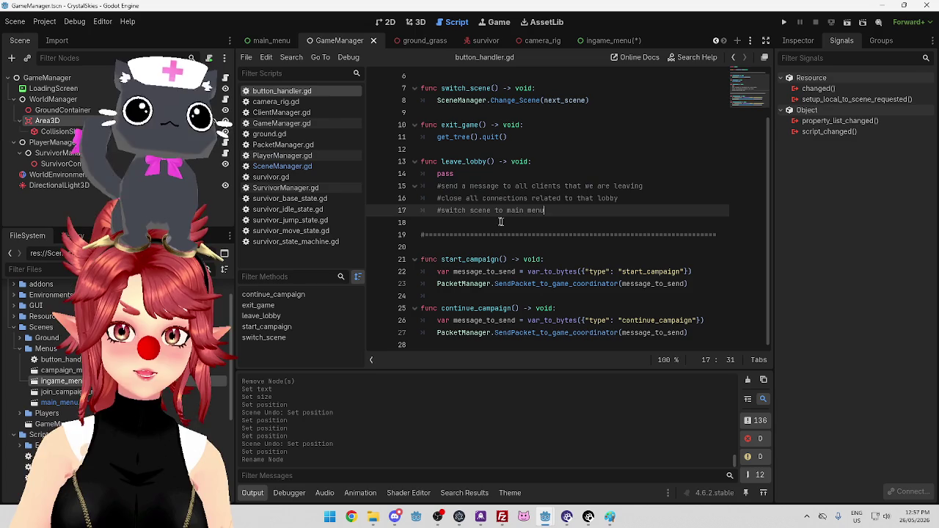
drag(446, 211, 547, 212)
mouse_move(449, 185)
mouse_down()
mouse_move(528, 213)
mouse_move(629, 189)
mouse_move(595, 210)
mouse_up()
click(541, 219)
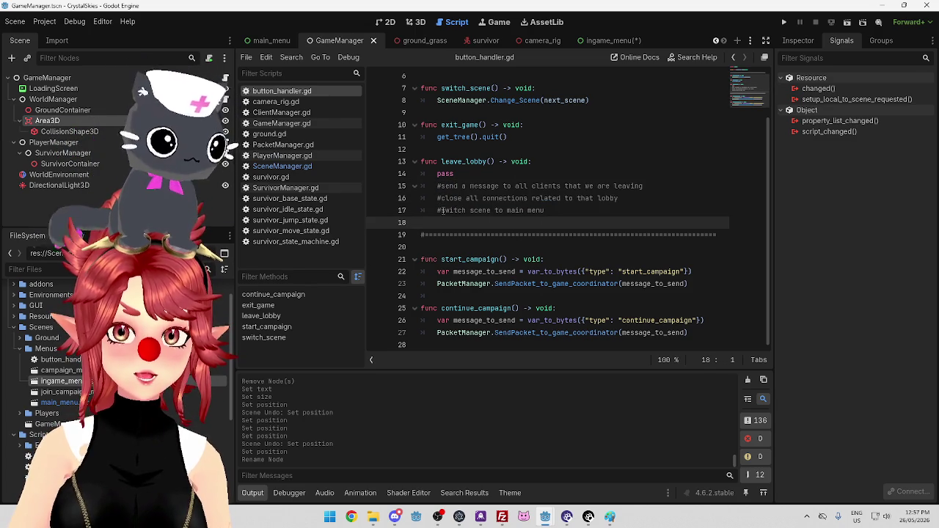
click(441, 211)
Inspect switch_scene() on line 7 and its SceneManager call with next_scene on line 8.
mouse_move(442, 88)
mouse_down()
mouse_move(511, 88)
mouse_move(500, 89)
mouse_up()
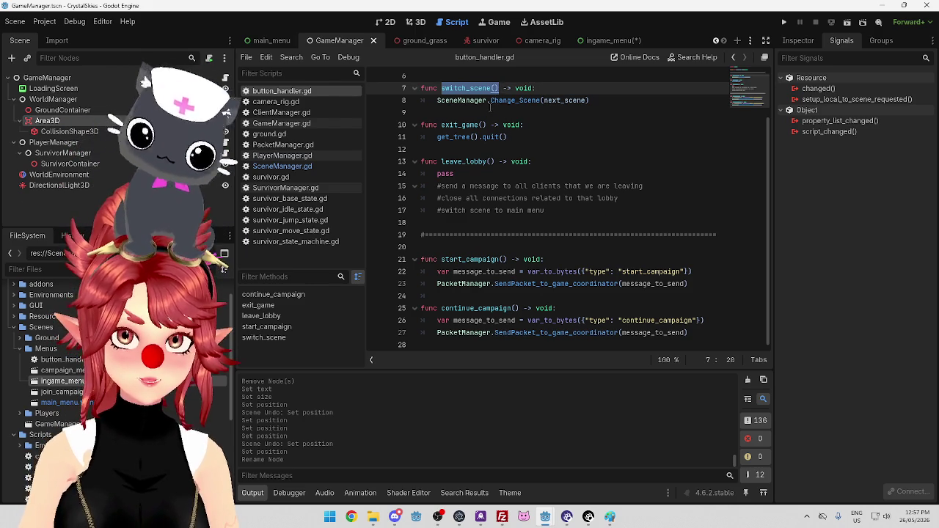
click(493, 112)
mouse_move(559, 102)
scroll(528, 168, up, 2)
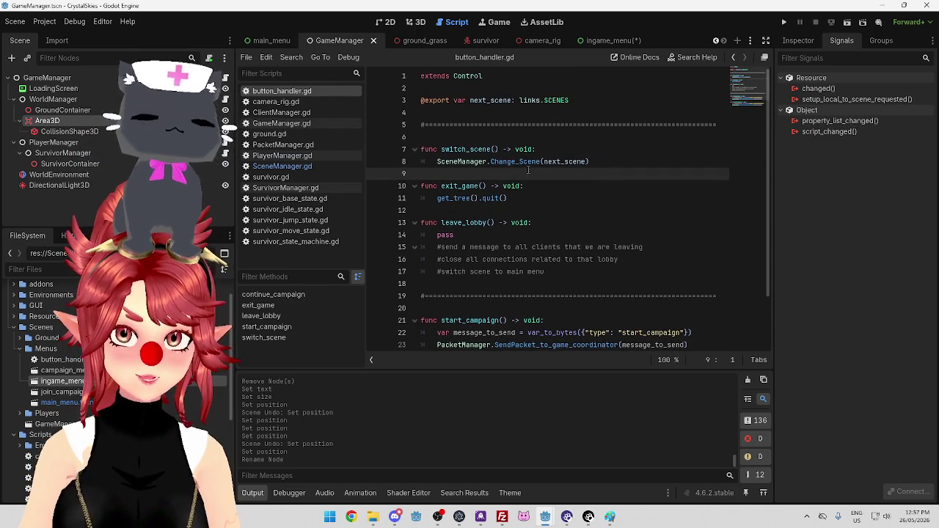
click(582, 162)
click(464, 161)
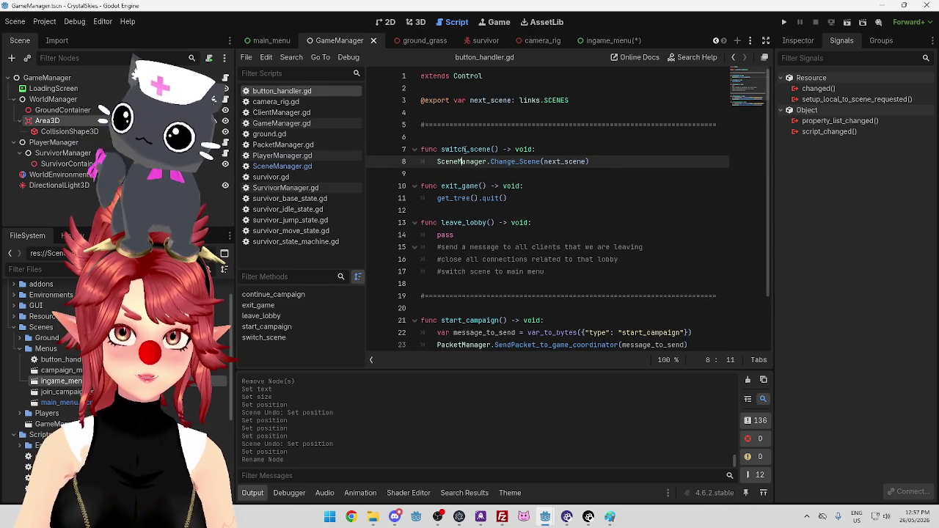
click(465, 149)
drag(546, 161, 583, 162)
click(497, 149)
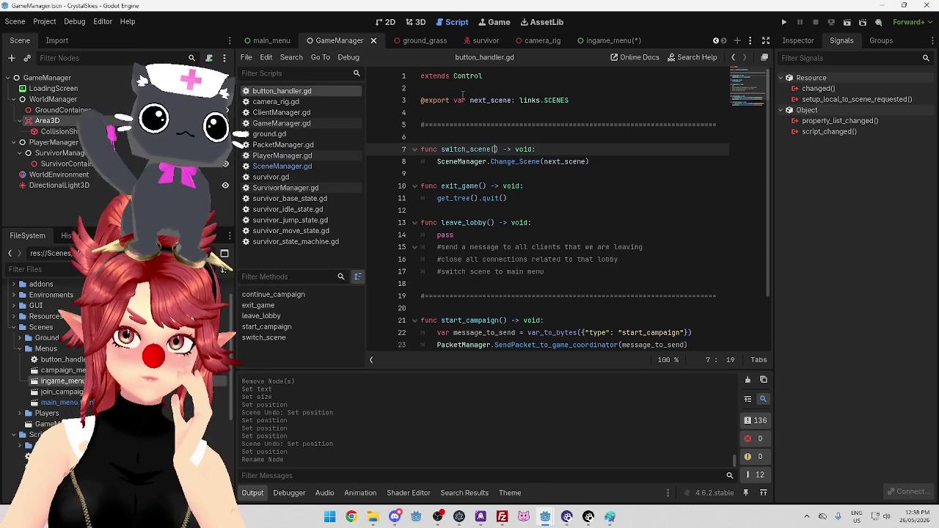
Select and review the leave_lobby (lines 13–17) and switch_scene (lines 7–8) function blocks.
drag(446, 248, 609, 247)
scroll(525, 259, down, 2)
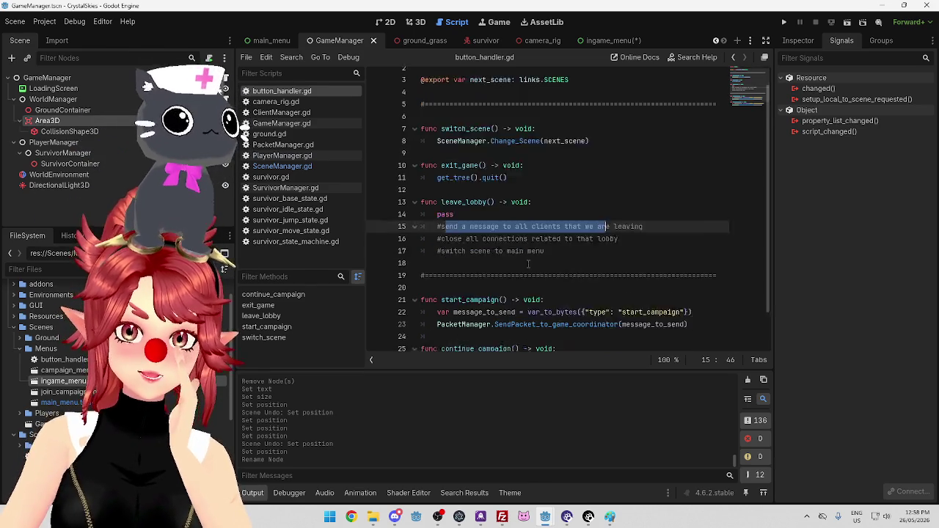
scroll(526, 259, up, 1)
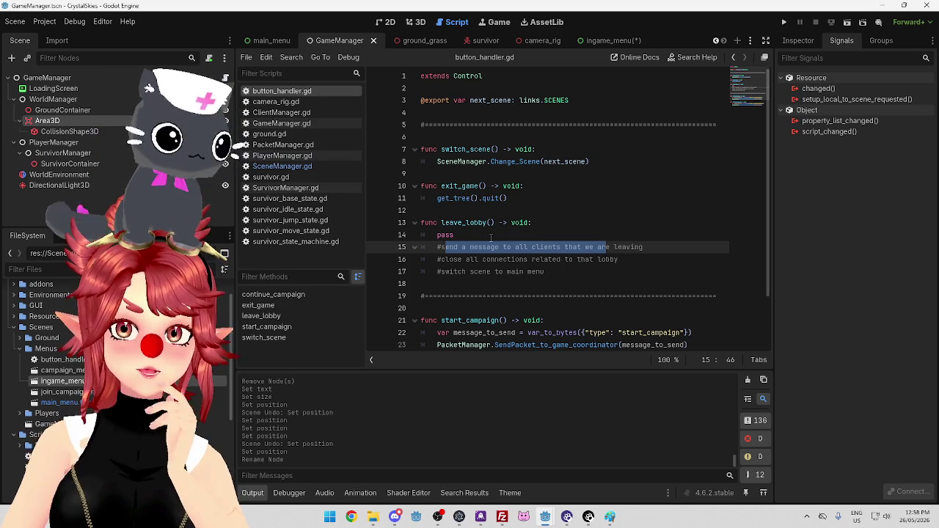
click(558, 283)
mouse_move(426, 222)
mouse_down()
mouse_move(495, 224)
mouse_move(624, 260)
mouse_move(579, 272)
mouse_up()
click(522, 186)
drag(441, 150, 590, 163)
click(564, 189)
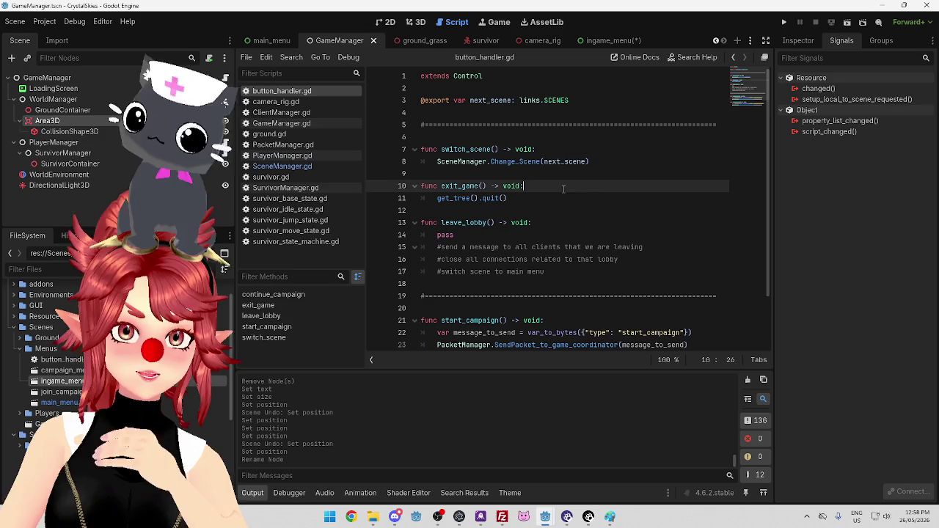
mouse_move(490, 160)
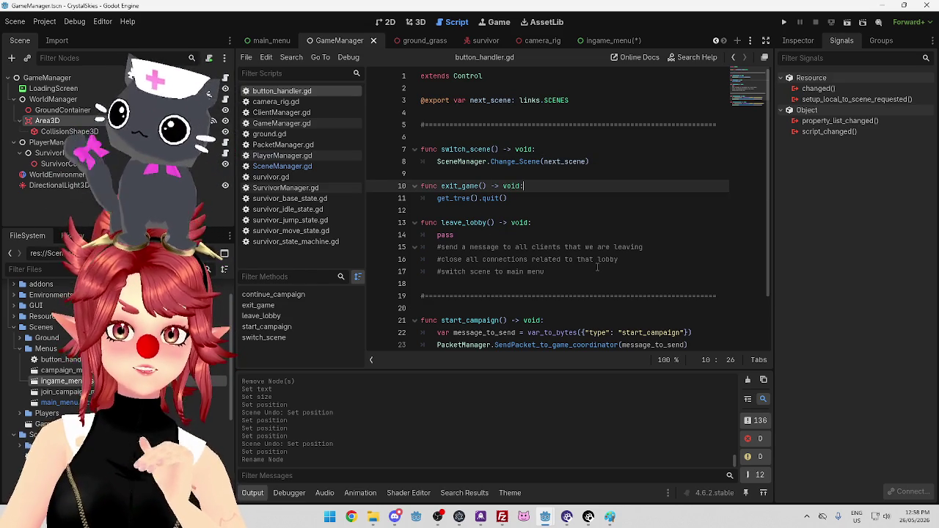
scroll(597, 262, down, 2)
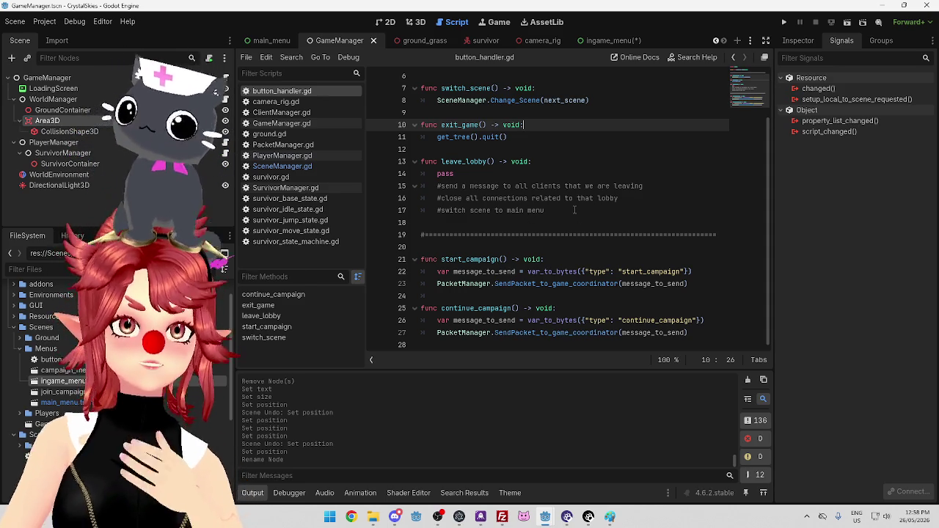
click(471, 88)
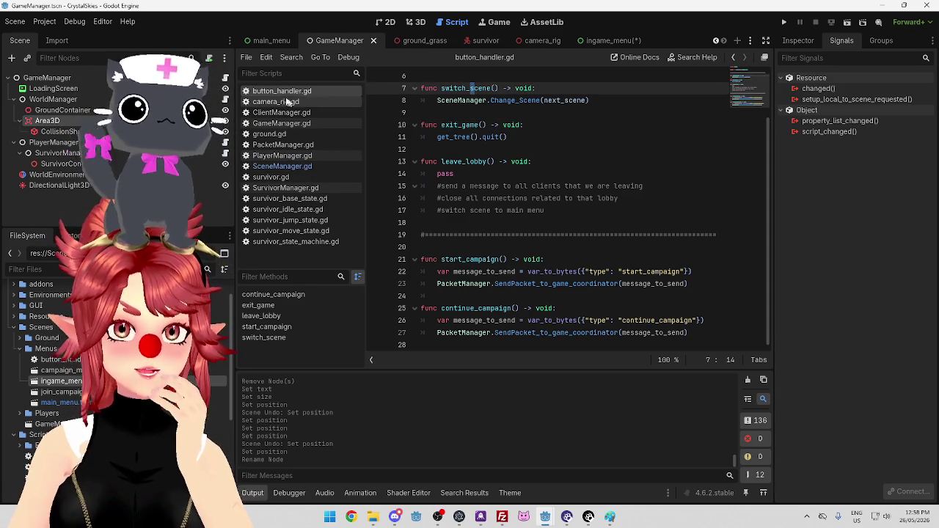
In the ingame_menu scene, disconnect the pressed signal from exit_game.
click(47, 121)
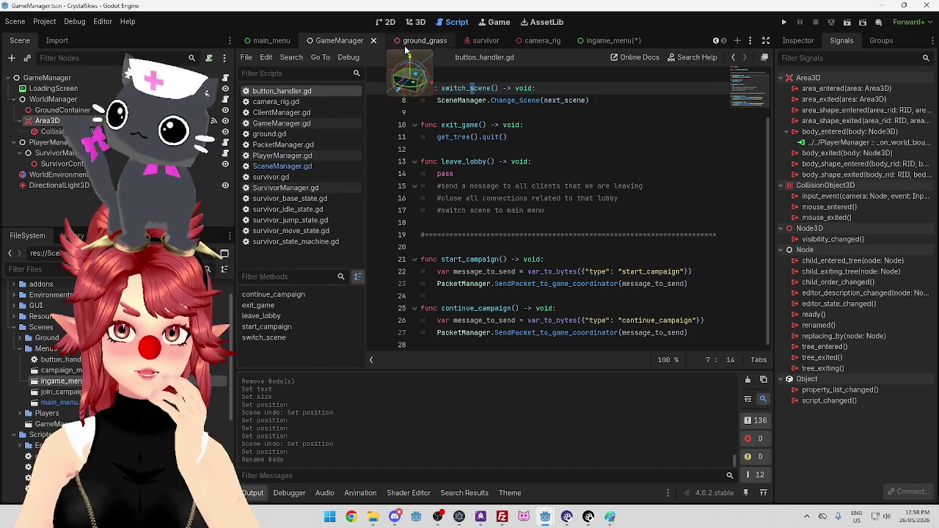
click(607, 40)
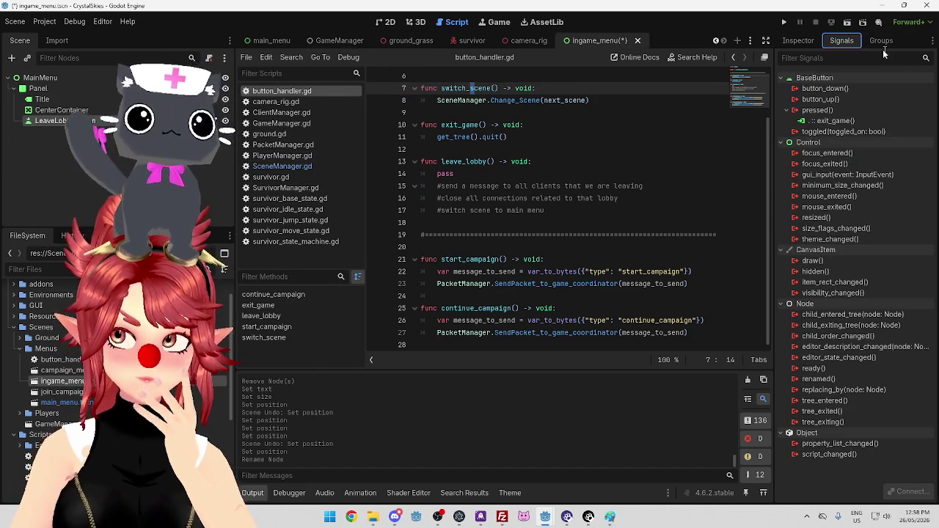
click(827, 122)
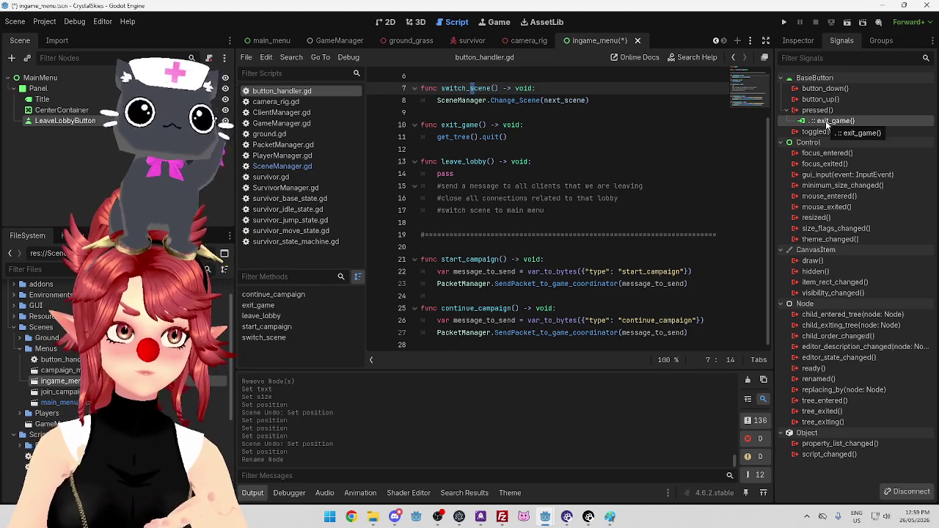
right_click(827, 123)
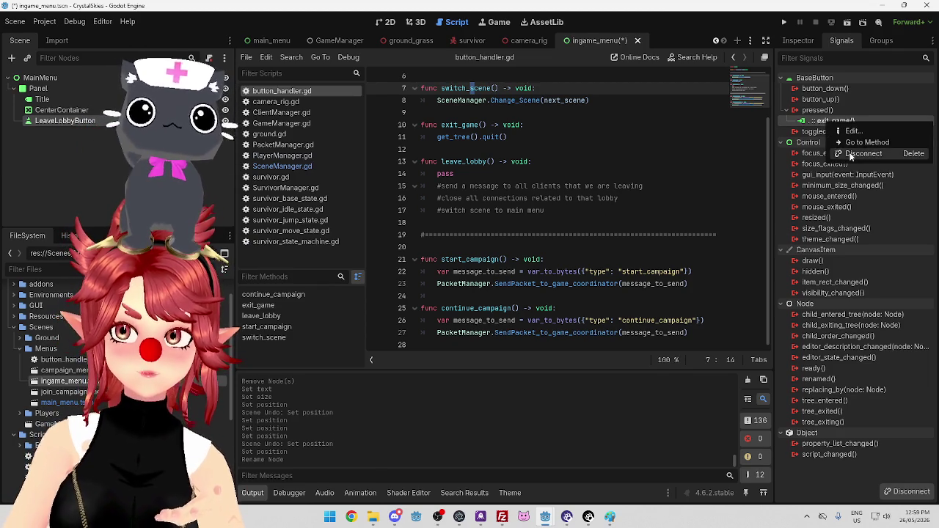
click(844, 152)
Connect the pressed() signal to the switch_scene method of button_handler.gd.
click(833, 113)
right_click(833, 113)
click(859, 120)
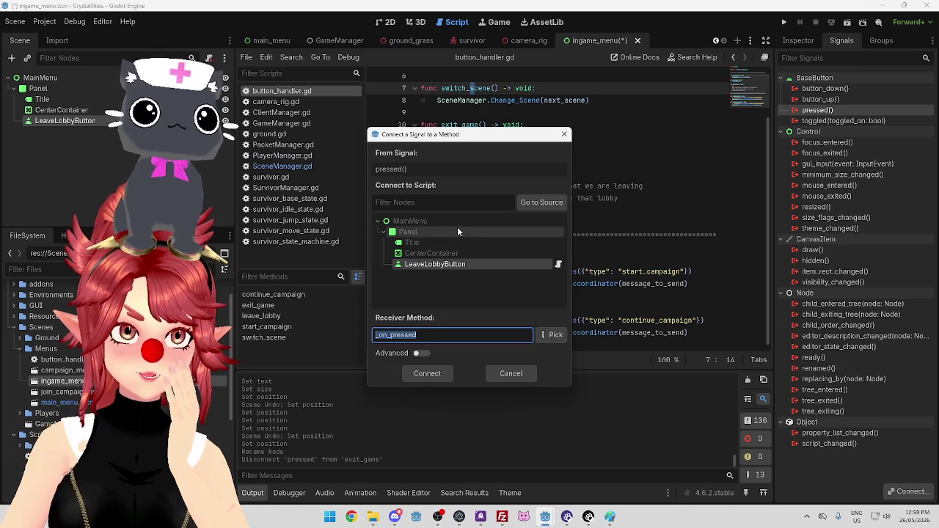
click(551, 335)
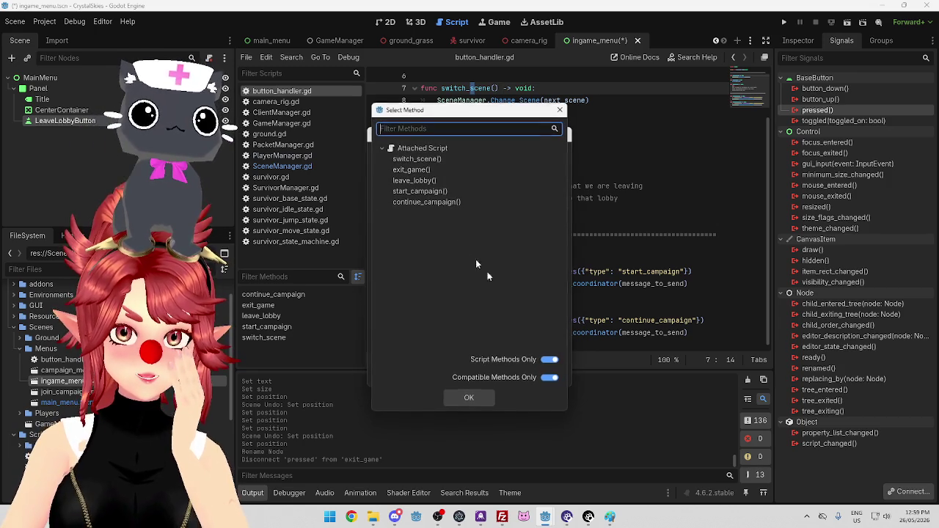
click(414, 160)
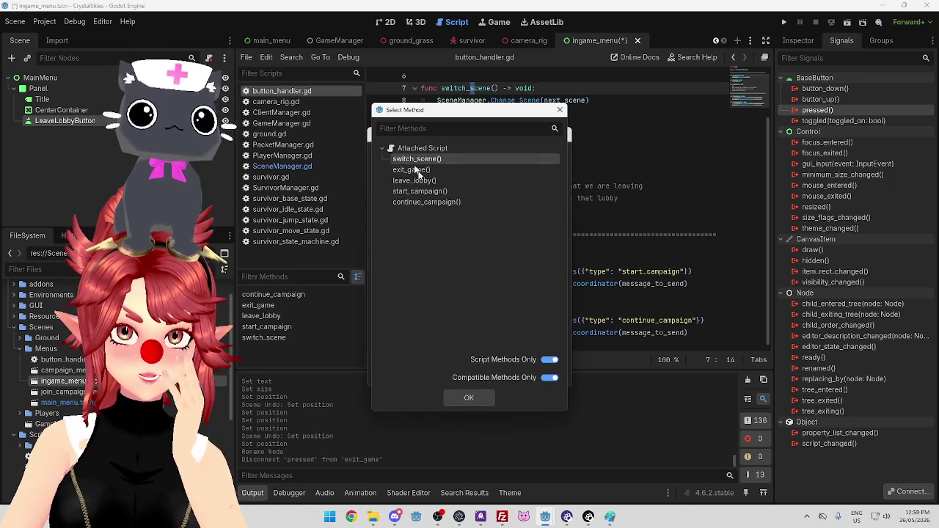
click(469, 398)
click(438, 373)
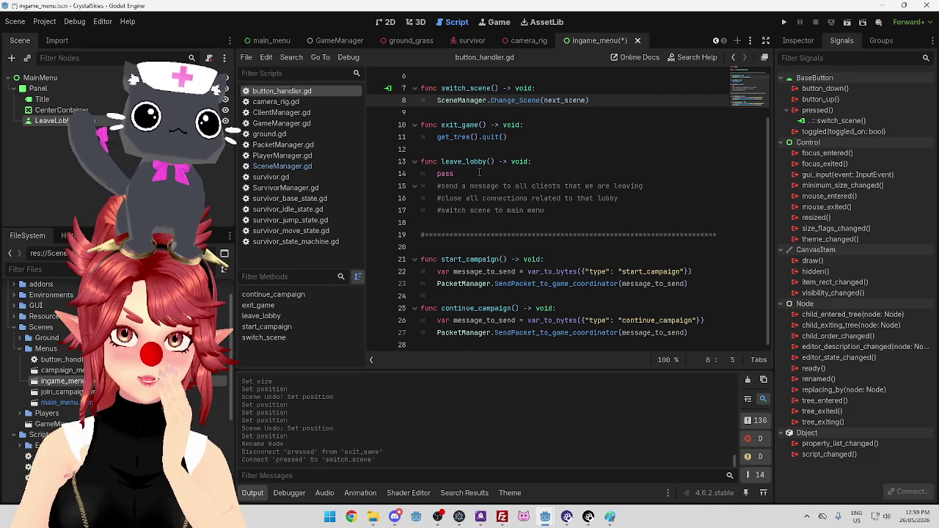
mouse_move(556, 216)
mouse_down()
mouse_move(440, 186)
mouse_move(420, 161)
mouse_up()
Move leave_lobby below continue_campaign, trim a blank line, and delete its '#switch scene to main menu' comment.
key(alt+Down)
key(alt+Down)
key(alt+Down)
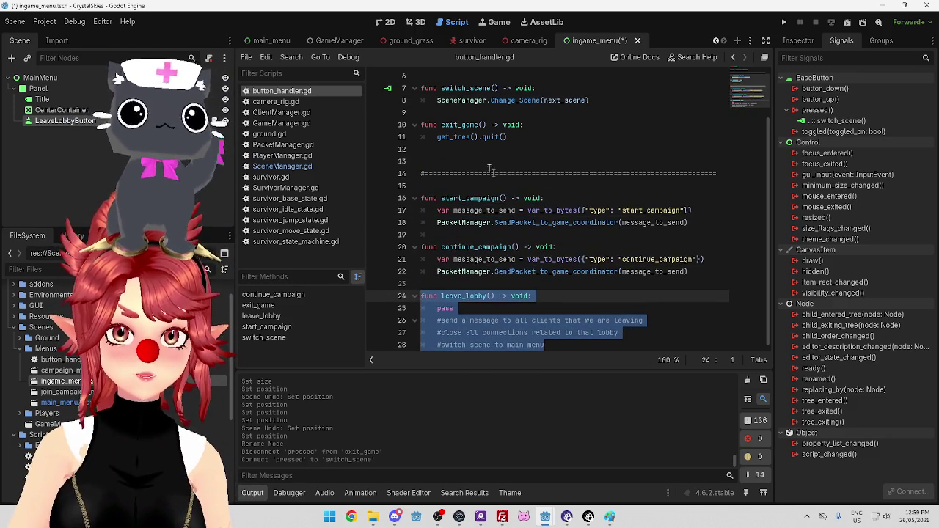
click(449, 151)
key(BackSpace)
click(440, 283)
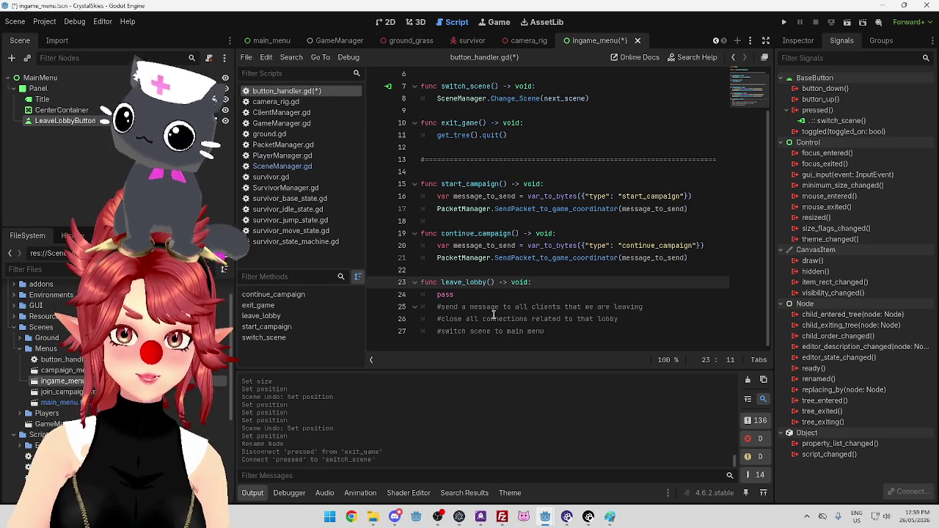
drag(551, 331, 415, 334)
key(BackSpace)
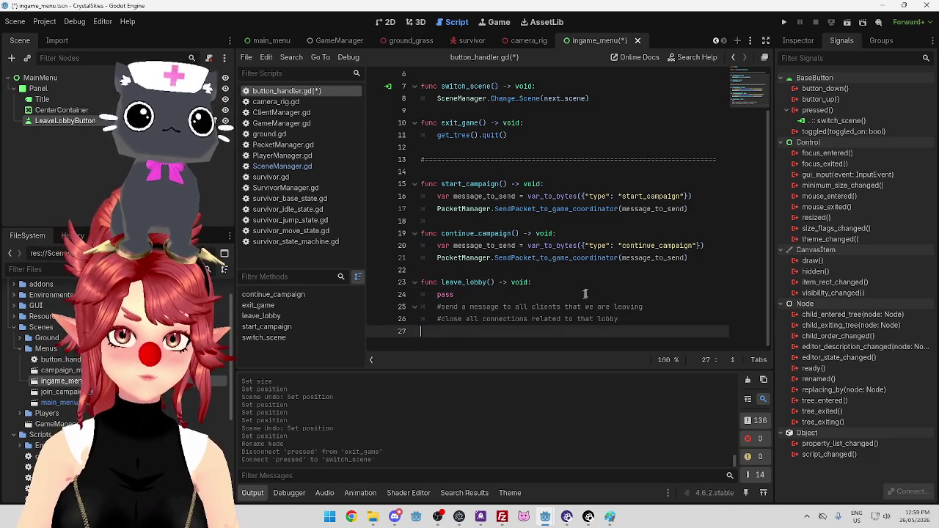
click(602, 257)
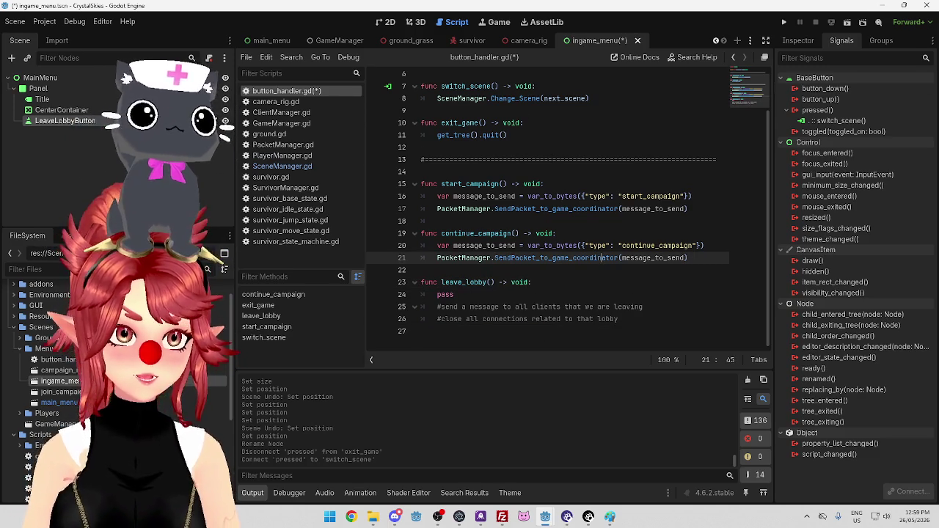
In the Inspector, review LeaveLobbyButton's Next Scene choices, keeping it set to None.
click(798, 40)
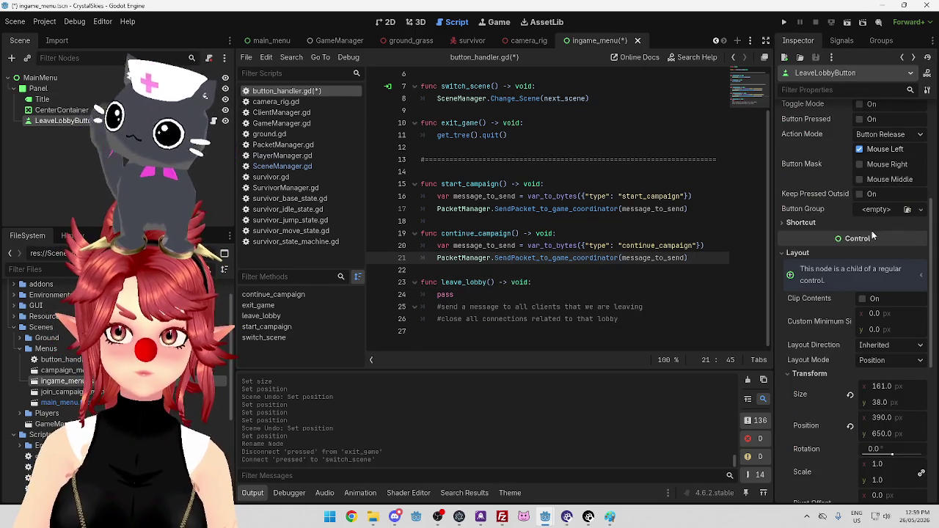
scroll(872, 231, up, 5)
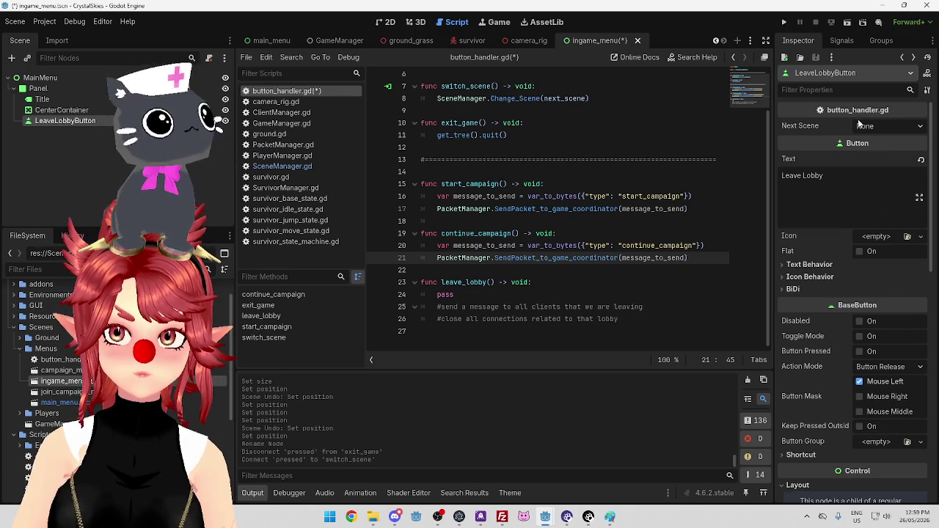
click(885, 128)
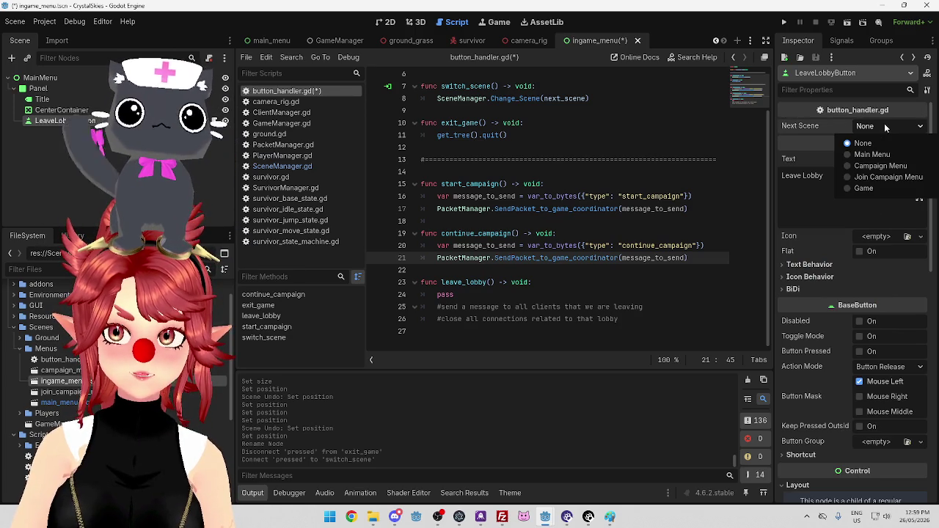
click(885, 123)
click(884, 124)
click(884, 123)
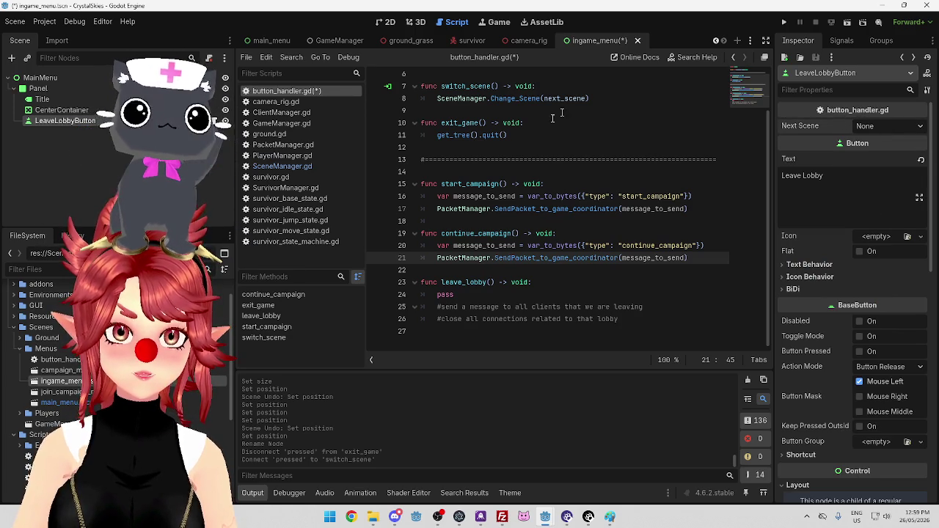
scroll(585, 104, up, 2)
scroll(584, 103, down, 2)
click(875, 126)
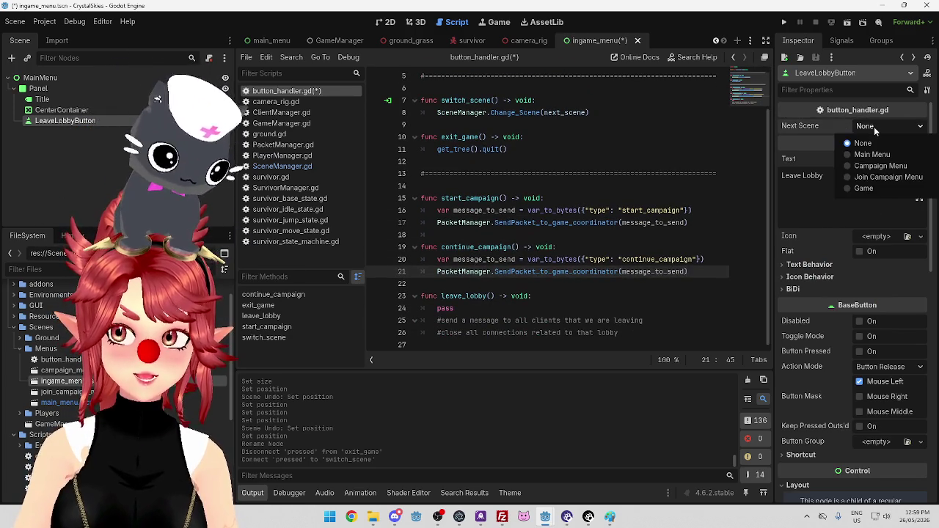
click(874, 127)
click(874, 126)
click(874, 126)
click(874, 126)
click(875, 126)
scroll(600, 141, up, 2)
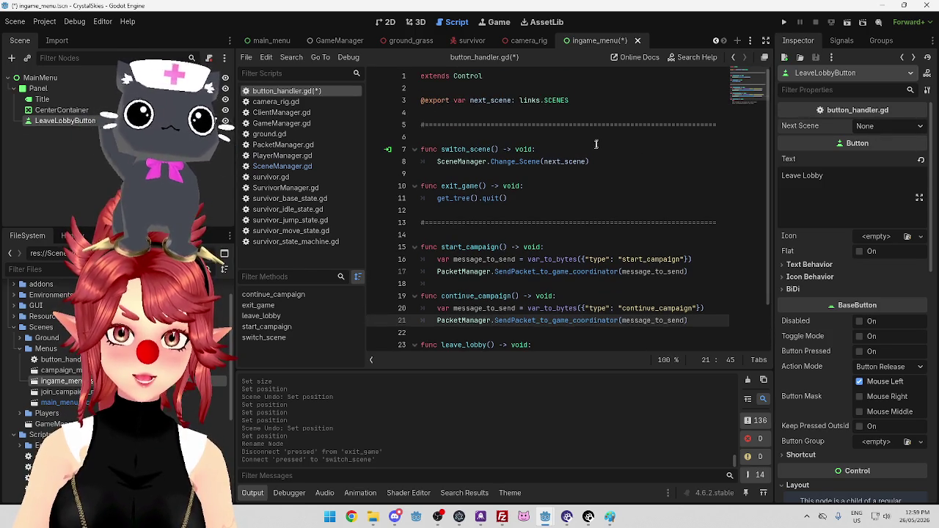
Check the next_scene declaration on line 3 and collapse the GUI folder in FileSystem.
click(526, 102)
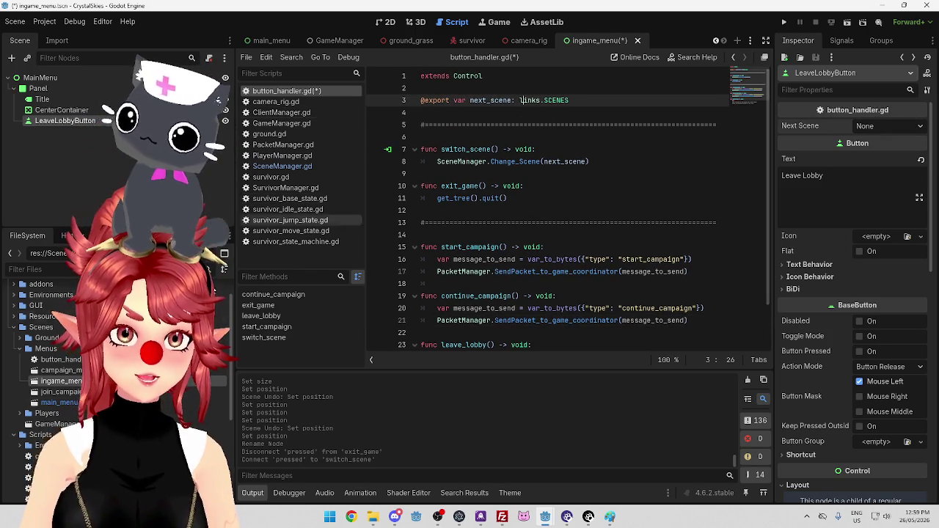
scroll(20, 356, up, 5)
click(14, 333)
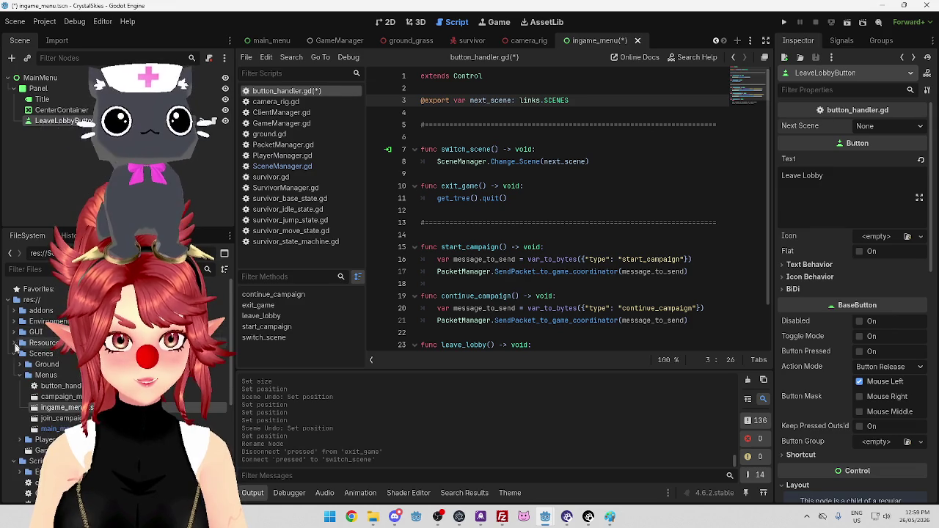
scroll(22, 374, down, 5)
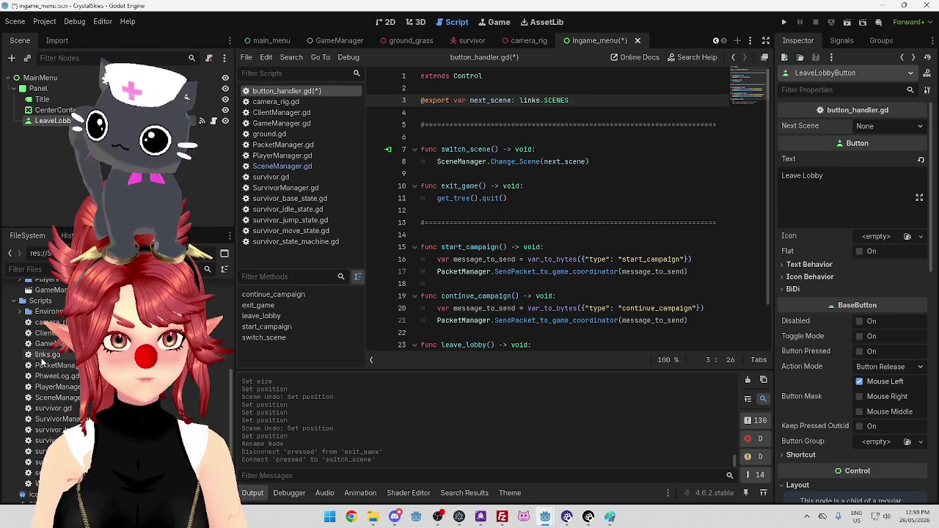
Add an ingame_menu = 5 entry after join_campaign_menu in links.gd's SCENES enum and save.
double_click(45, 355)
click(582, 150)
key(Down)
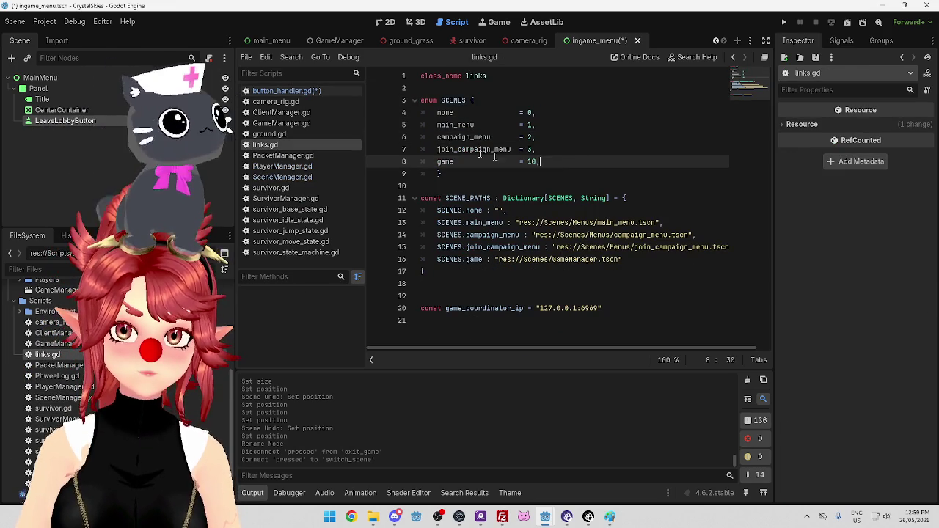
click(544, 153)
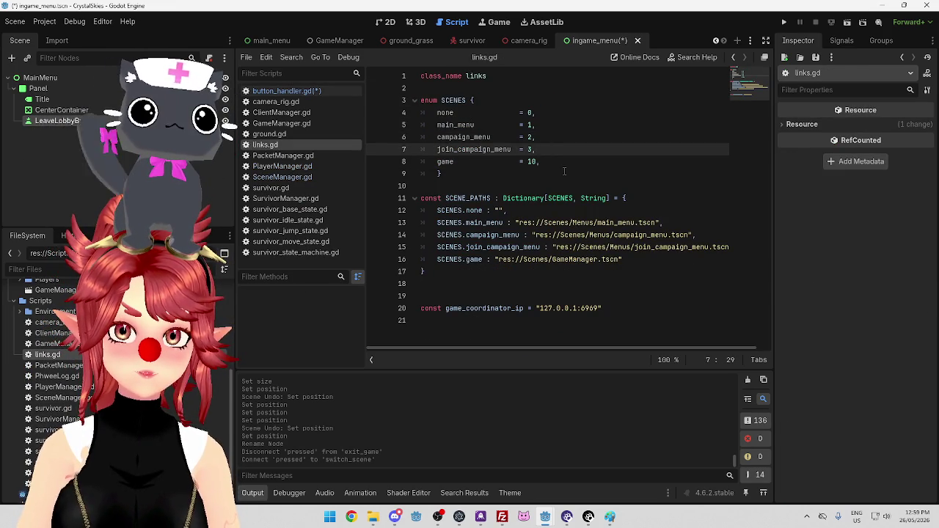
key(Return)
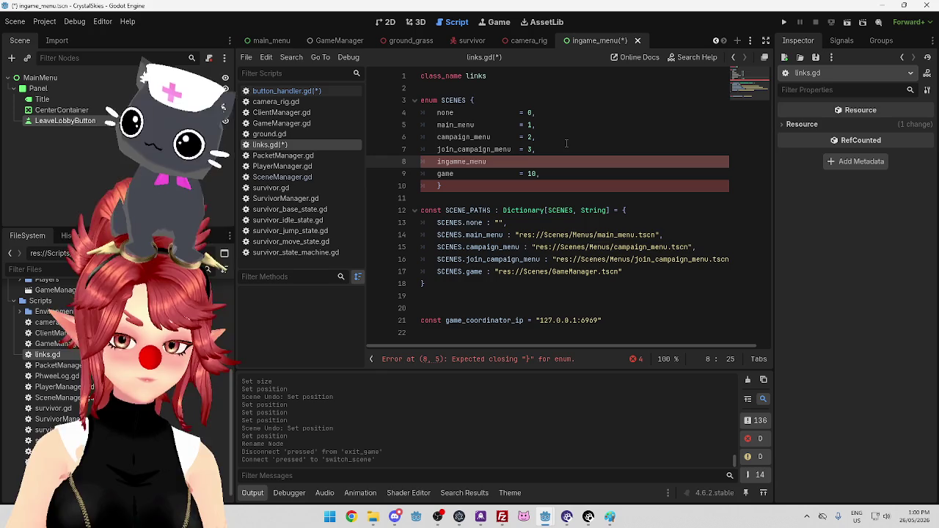
text(5,)
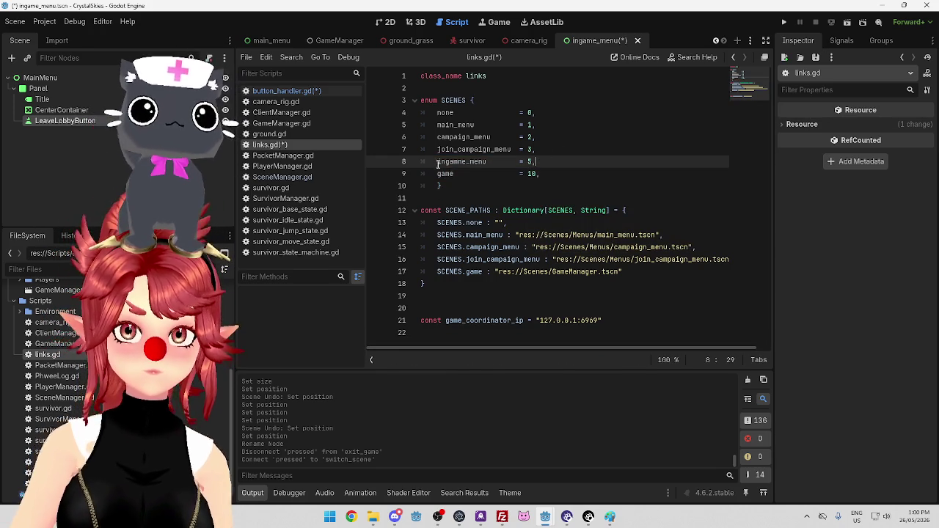
key(ctrl+s)
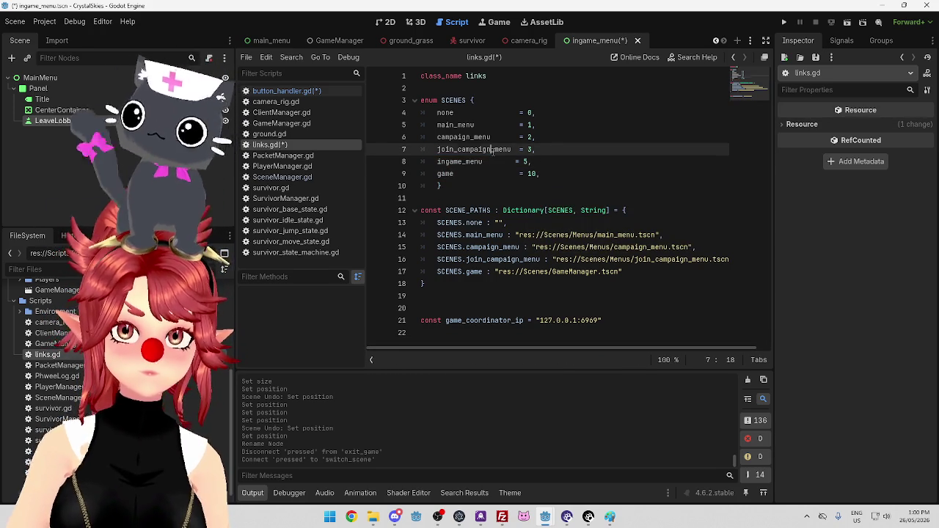
click(288, 93)
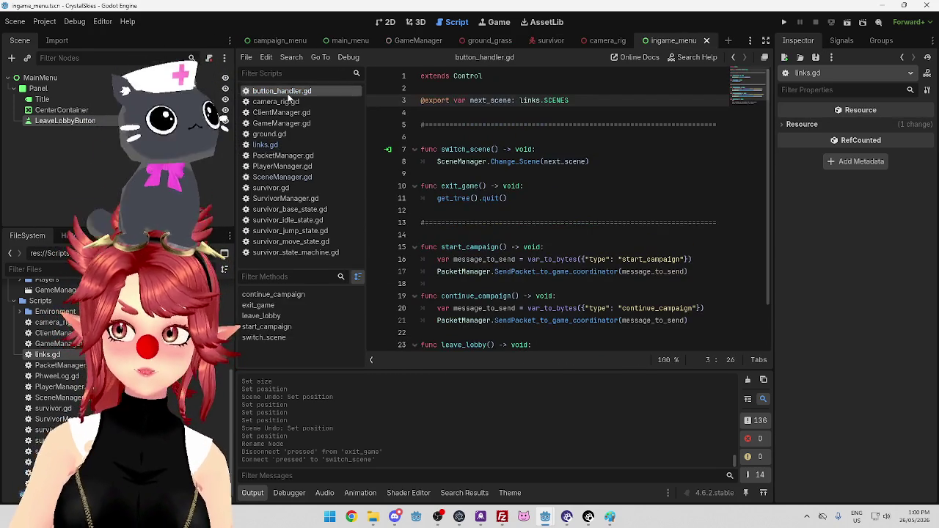
Confirm LeaveLobbyButton's Next Scene dropdown in the Inspector still shows None.
click(893, 127)
click(894, 127)
click(544, 137)
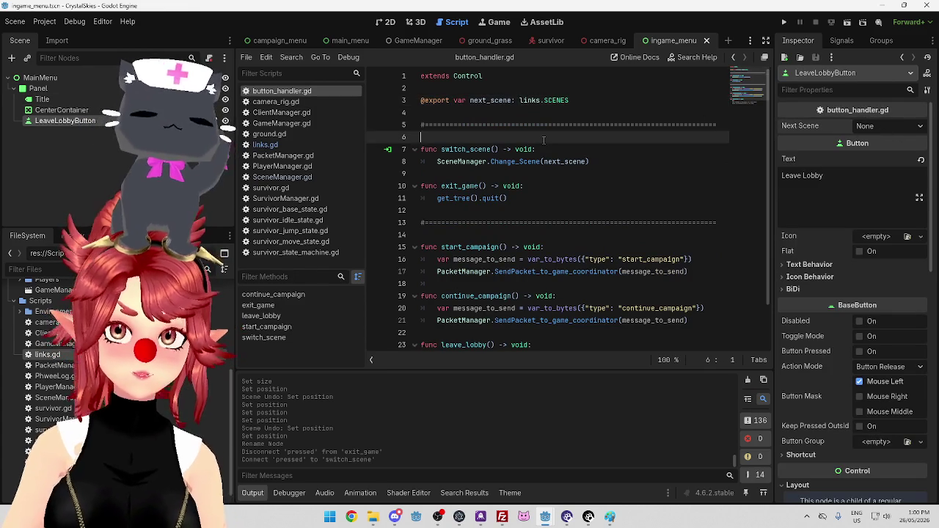
click(896, 126)
click(533, 207)
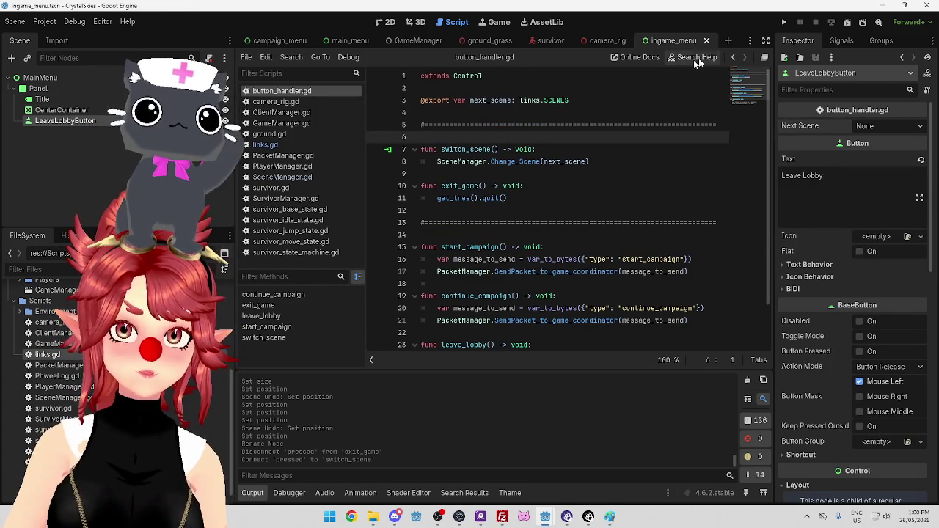
click(51, 110)
click(59, 120)
click(876, 127)
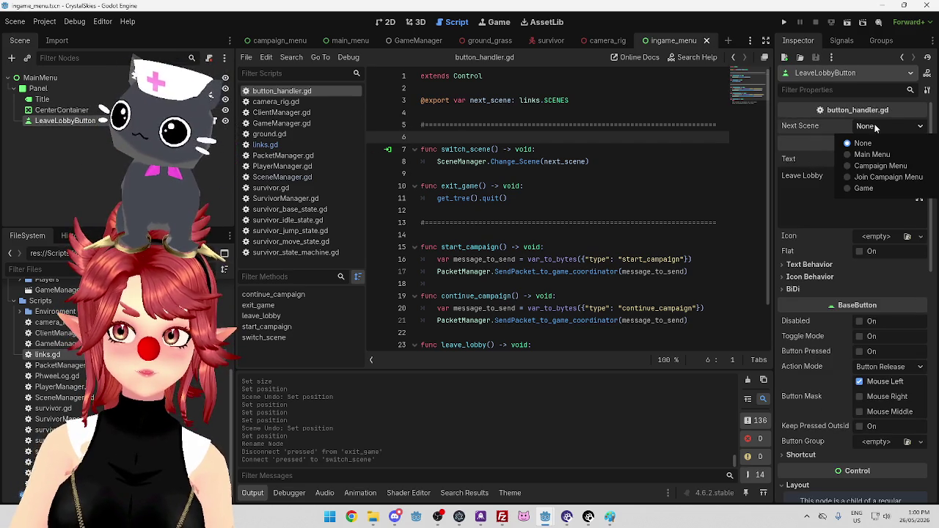
click(875, 127)
click(670, 173)
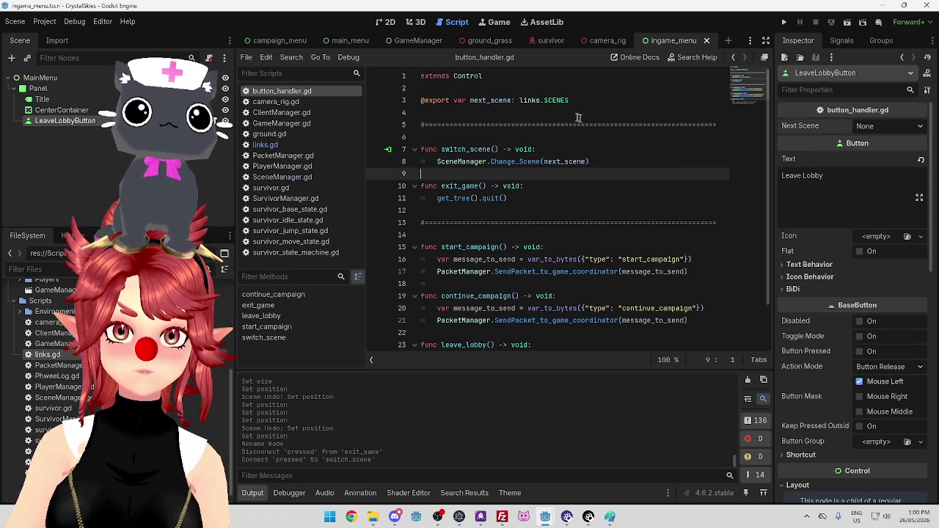
Inspect LeaveLobbyButton's signal connections and jump to its switch_scene handler code.
click(842, 40)
double_click(829, 121)
click(75, 124)
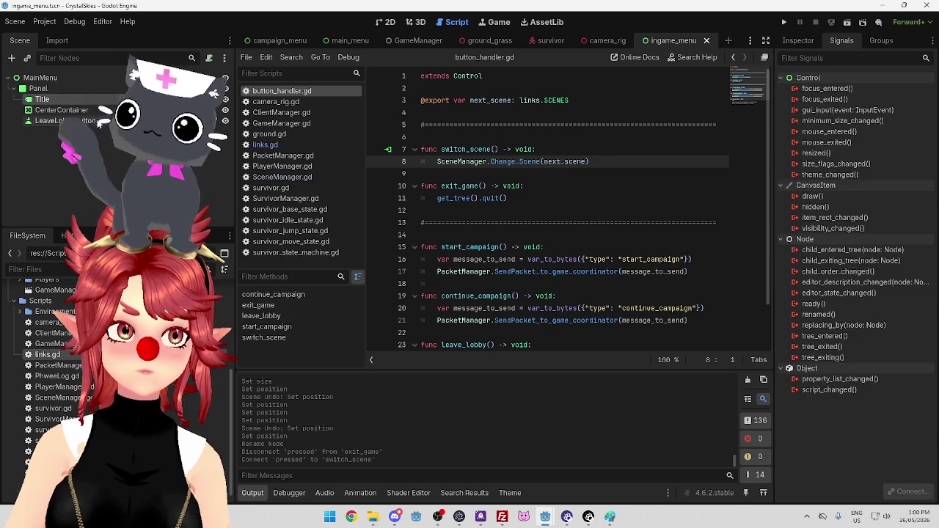
click(797, 41)
Recheck that LeaveLobbyButton's Next Scene remains None.
click(910, 126)
click(910, 126)
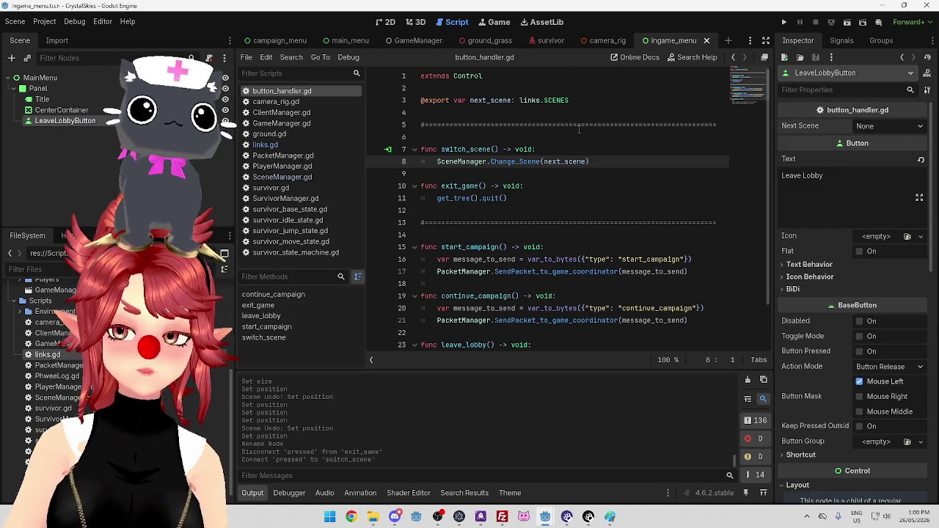
scroll(528, 197, down, 2)
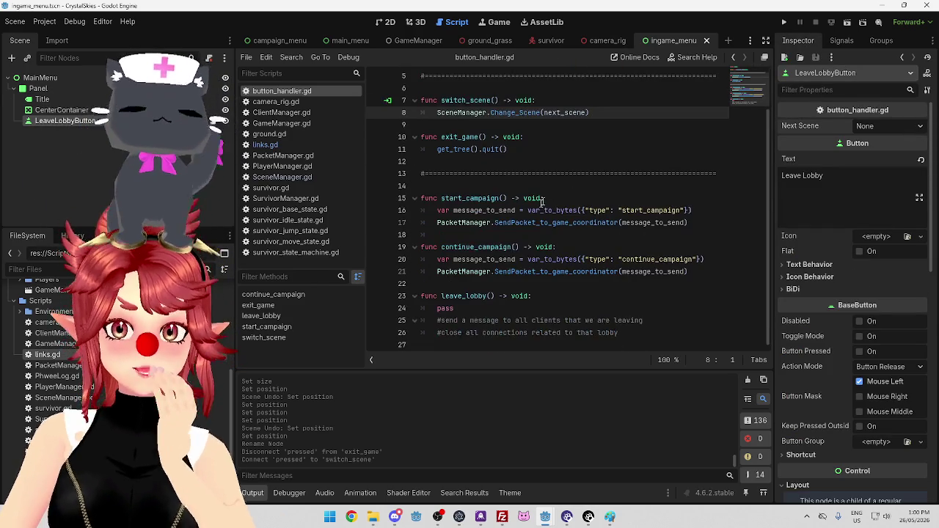
Connect the pressed signal to leave_lobby as a second receiver, then bring up Discord.
click(842, 41)
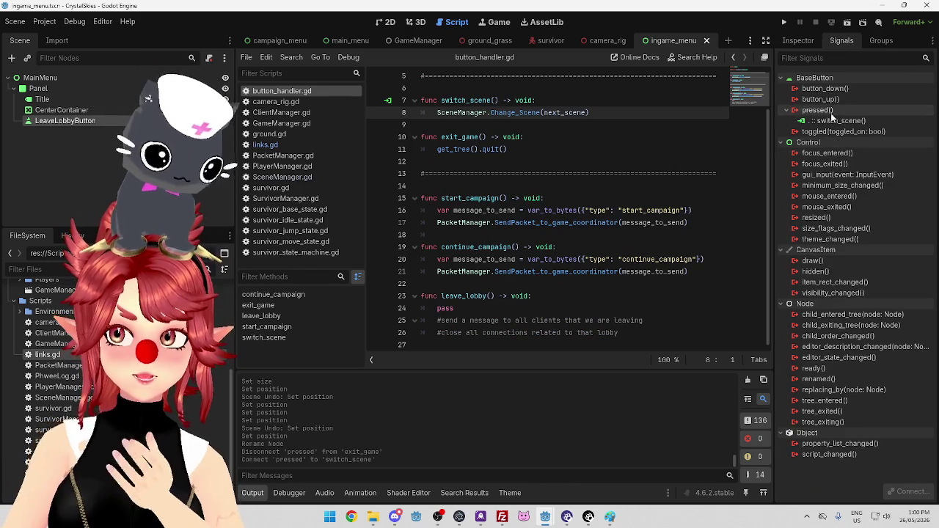
right_click(832, 116)
click(856, 128)
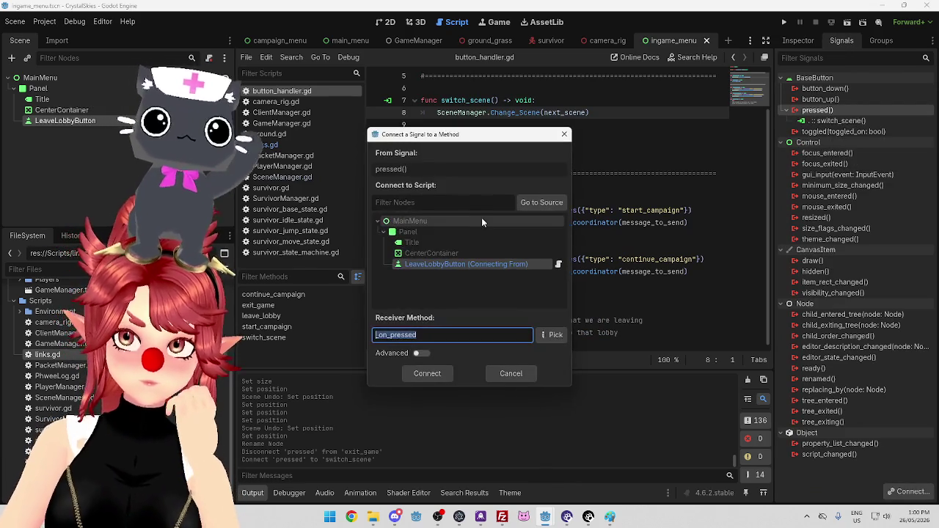
click(559, 267)
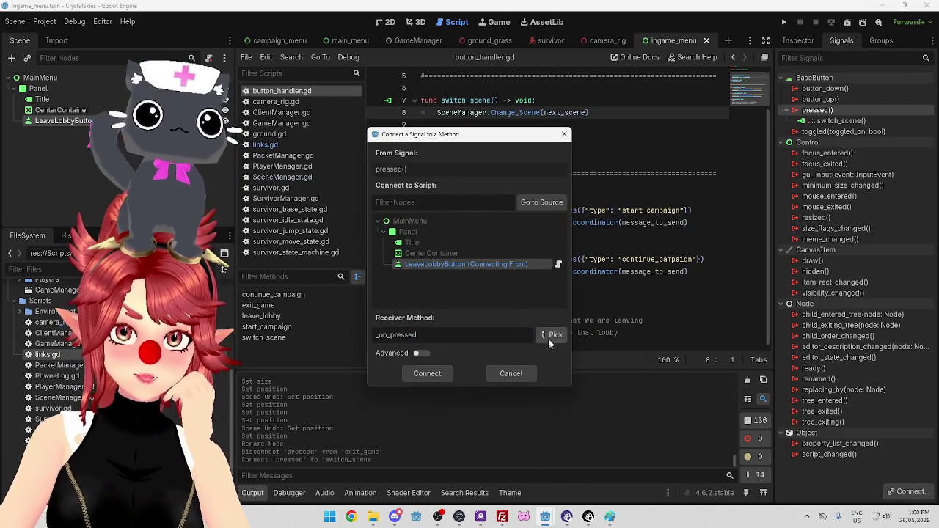
click(554, 335)
click(469, 398)
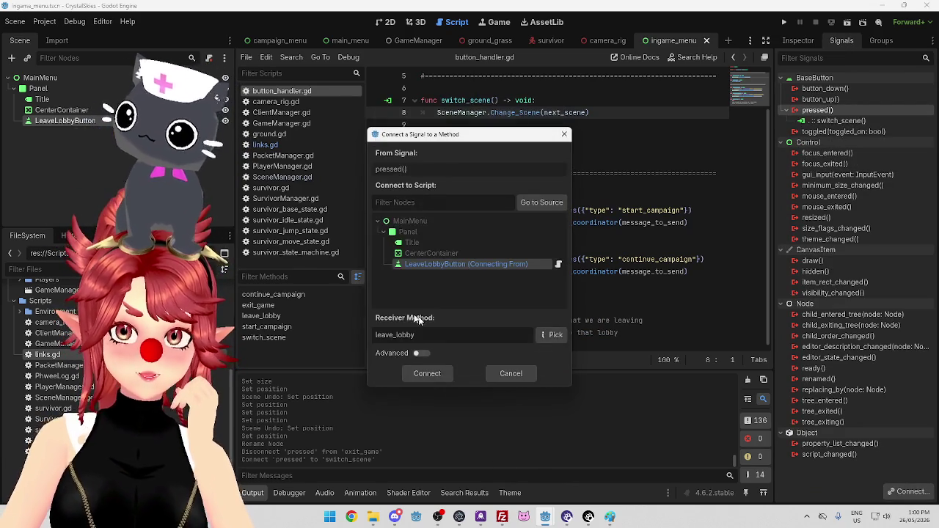
click(432, 375)
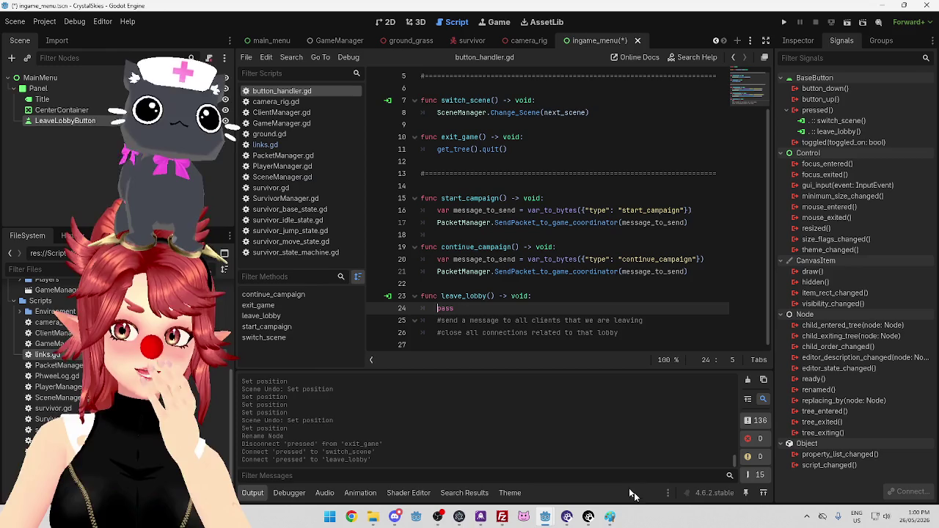
click(394, 518)
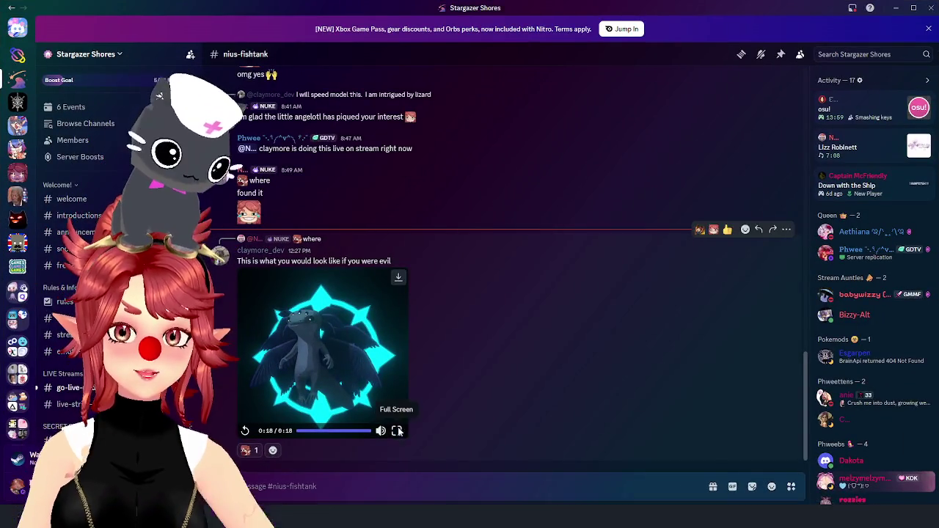
click(397, 431)
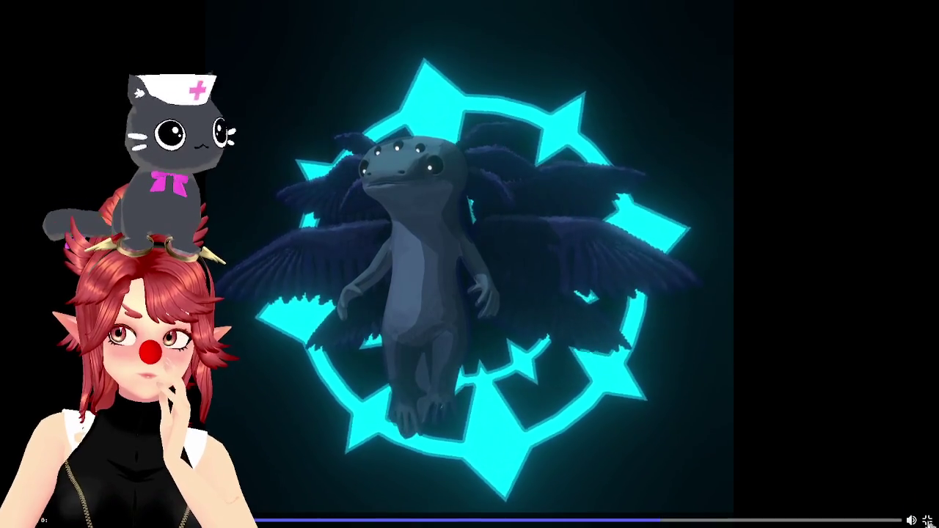
key(Escape)
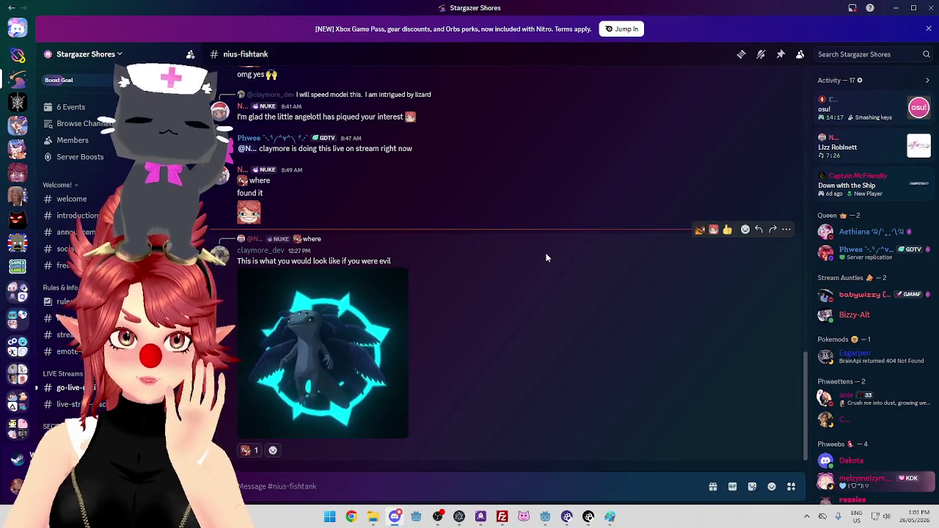
mouse_move(546, 516)
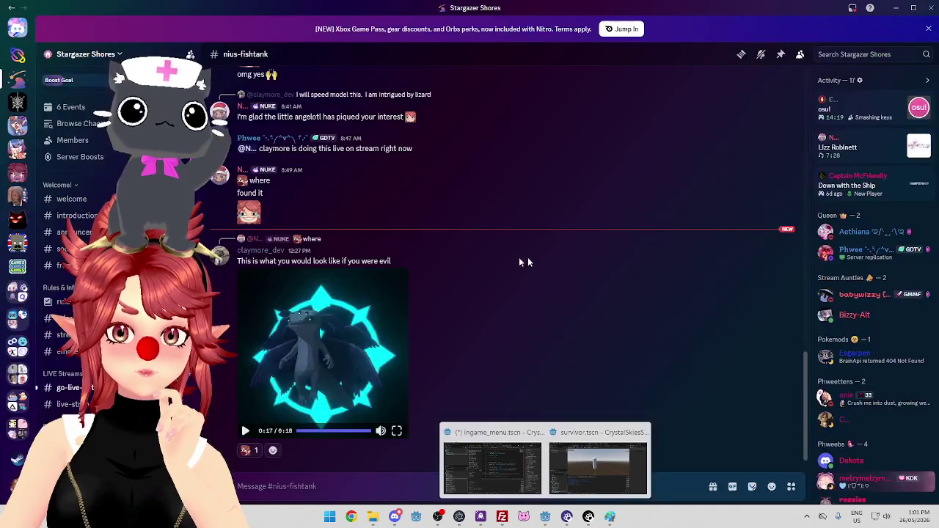
click(383, 332)
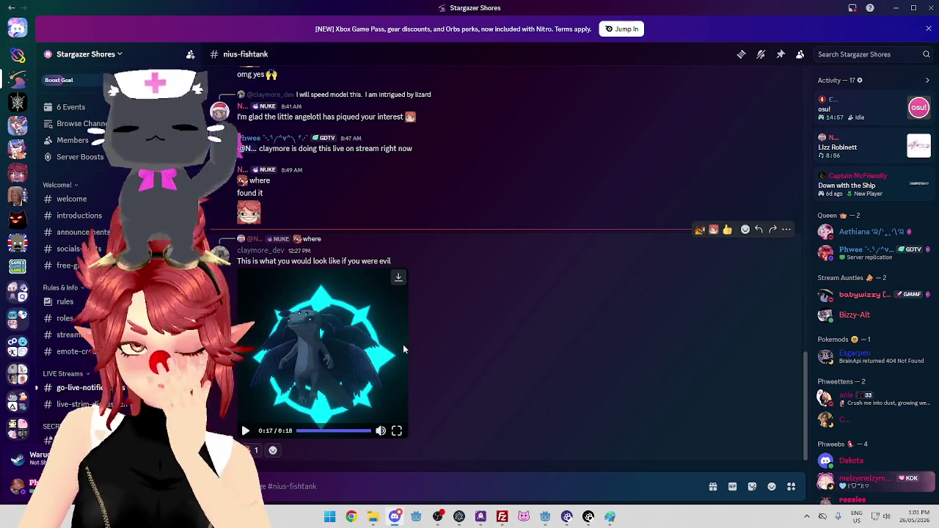
mouse_move(546, 520)
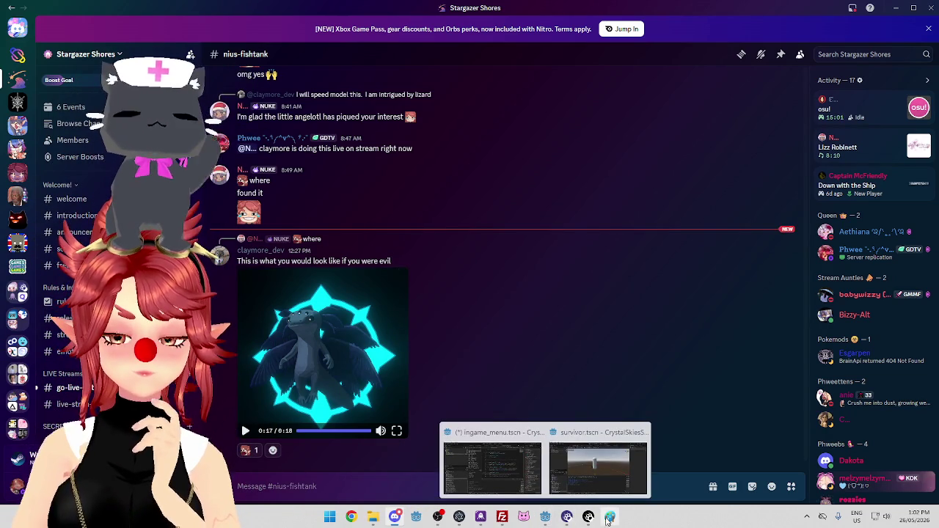
click(507, 470)
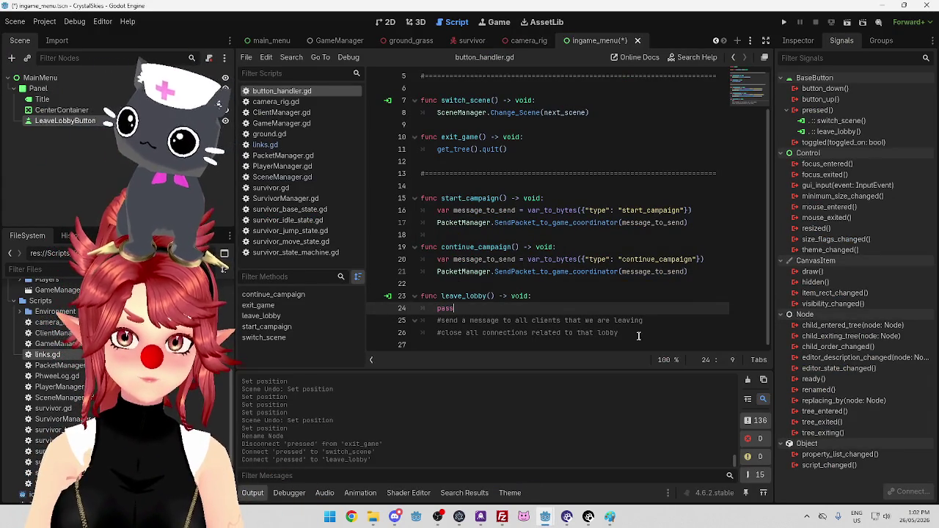
Review the script's lines and save the ingame_menu scene with Ctrl+S.
key(Down)
key(Down)
key(End)
key(Up)
key(Up)
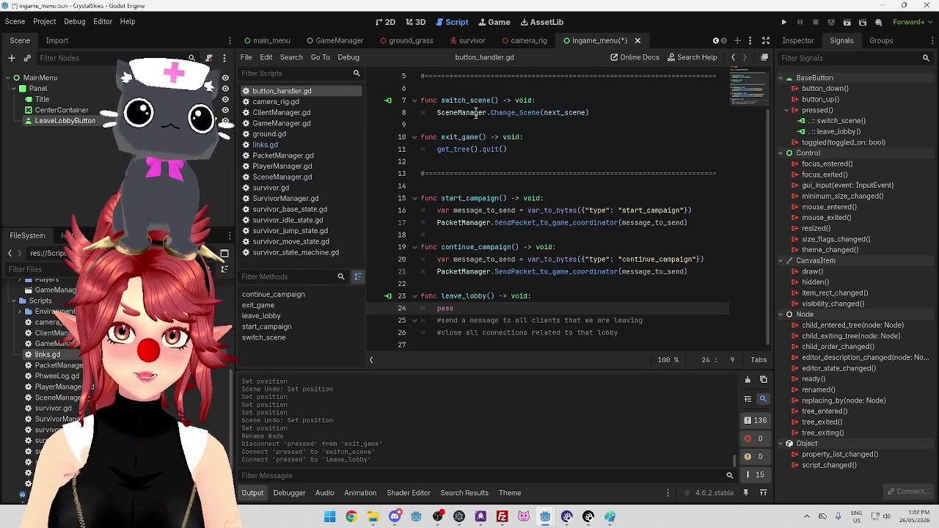
scroll(478, 323, up, 2)
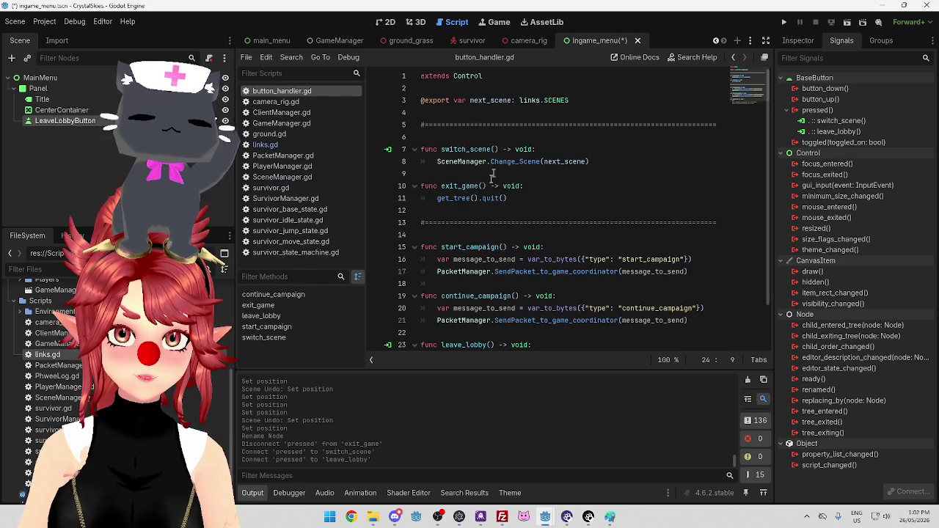
scroll(486, 234, down, 2)
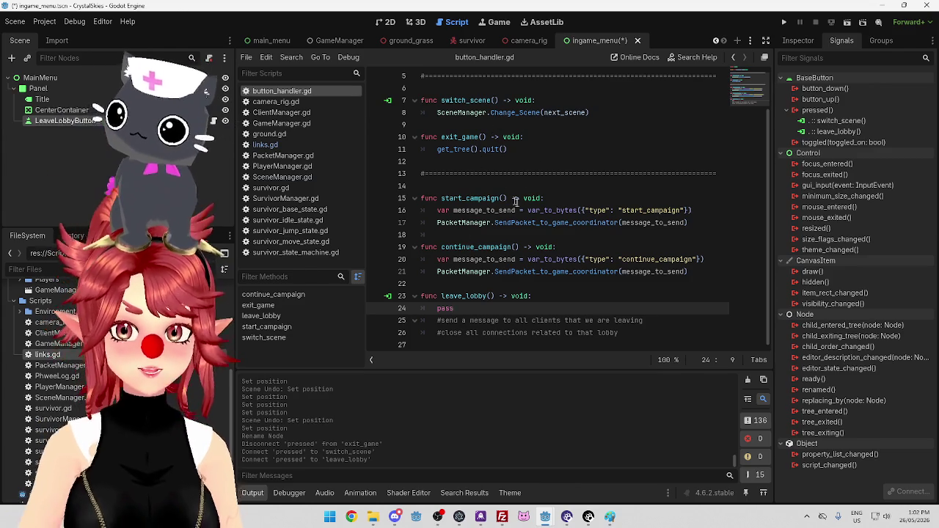
click(536, 146)
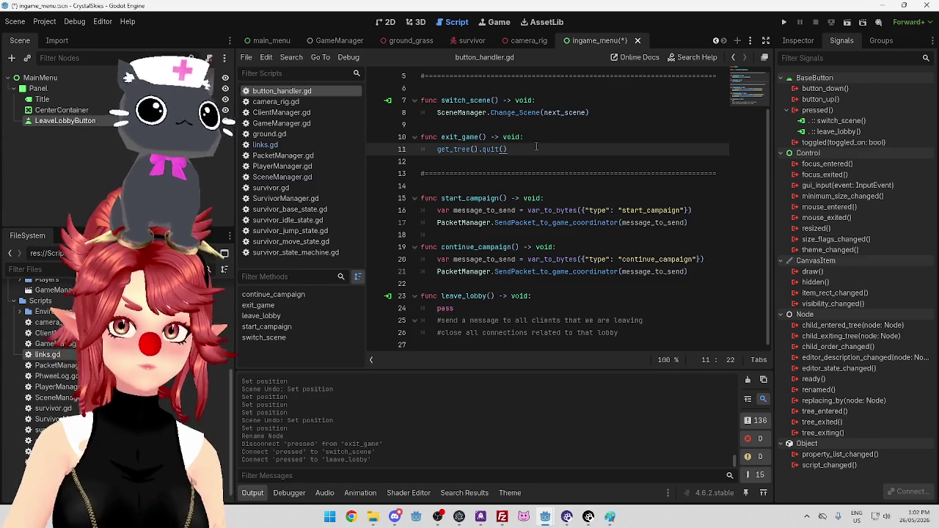
key(ctrl+s)
Bring the ingame_menu editor window forward and launch the game with F5.
mouse_move(546, 517)
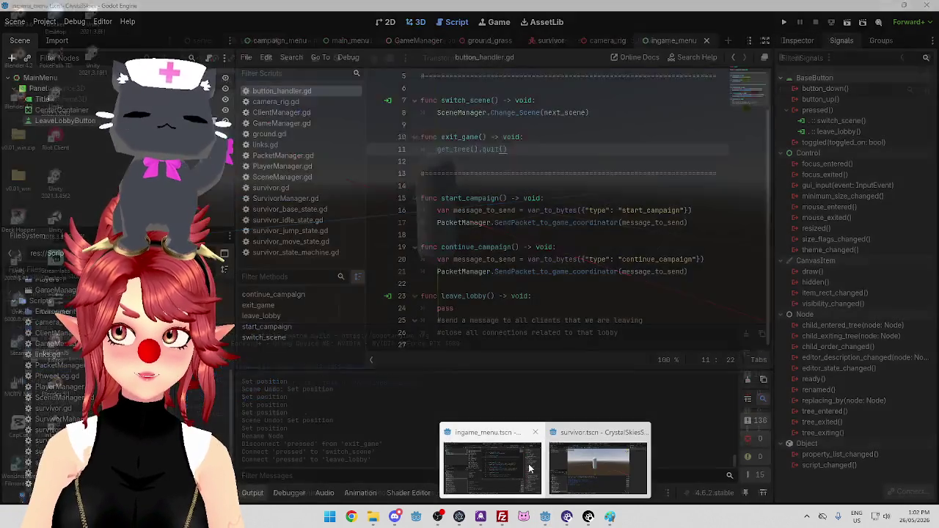
click(529, 468)
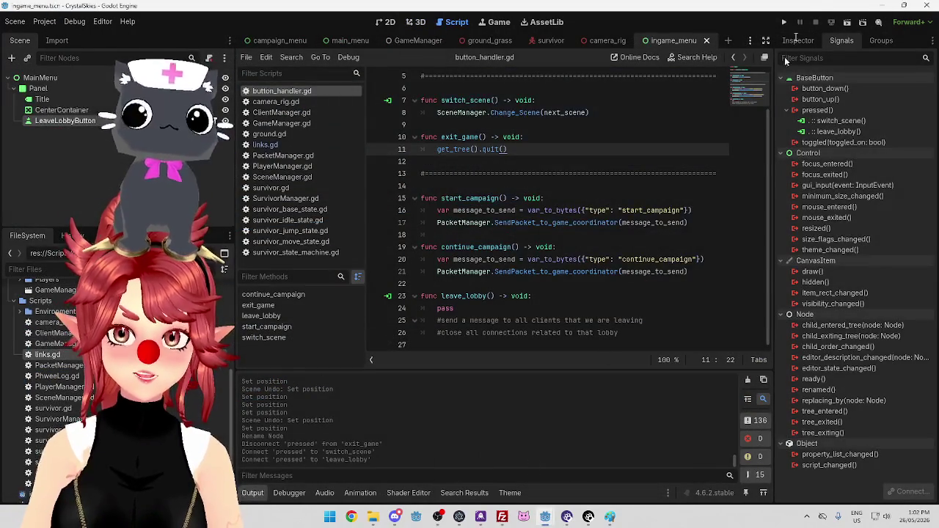
key(F5)
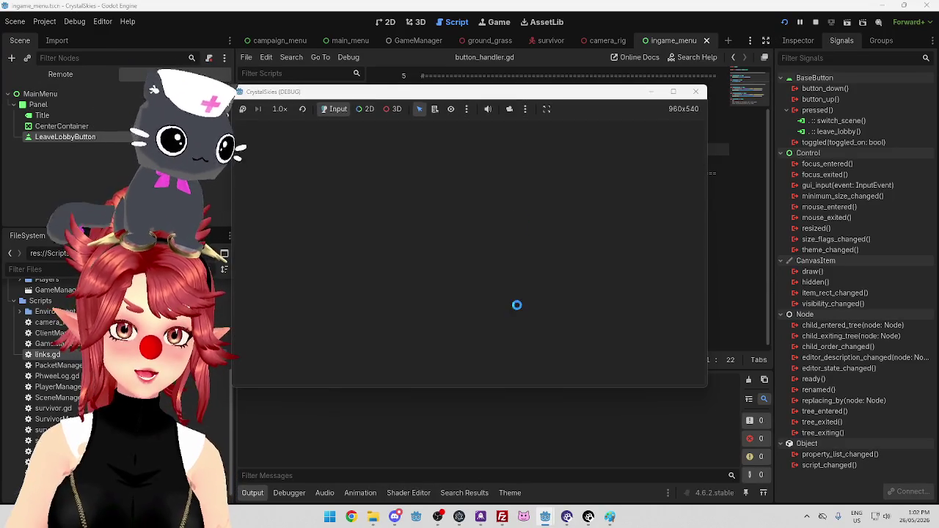
Start the server project and look around the running CrystalSkies game.
mouse_move(545, 517)
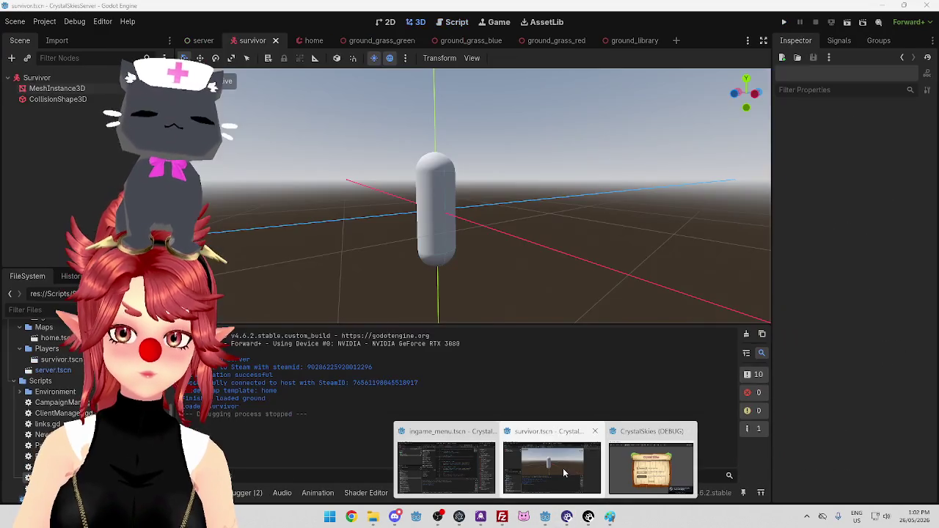
click(563, 468)
click(784, 22)
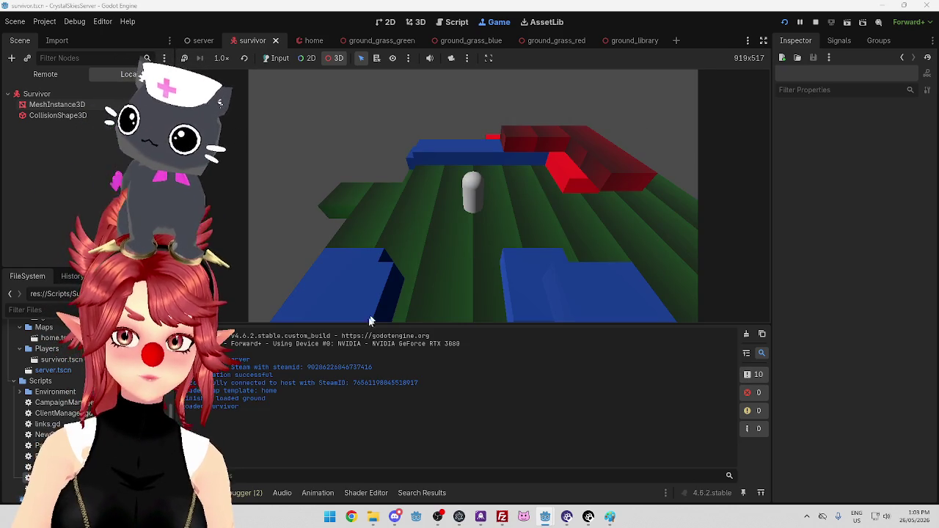
key(alt+Tab)
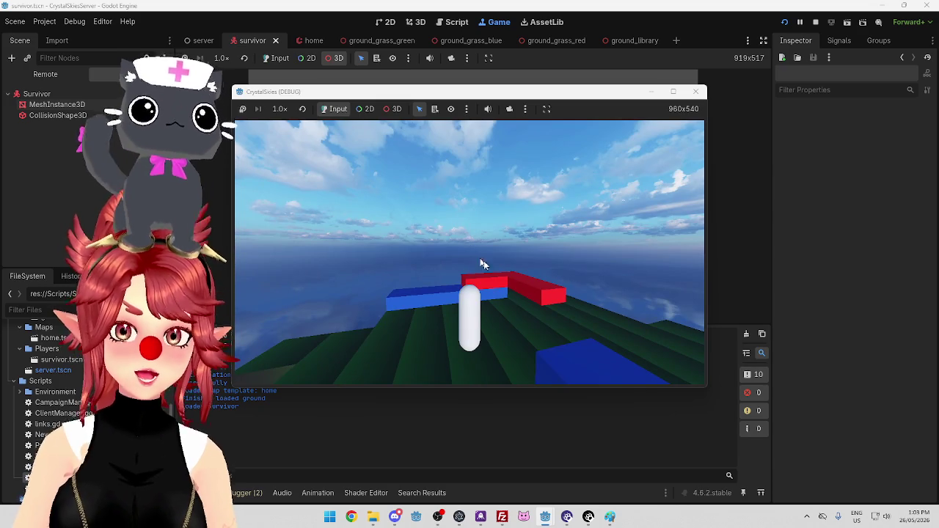
click(466, 246)
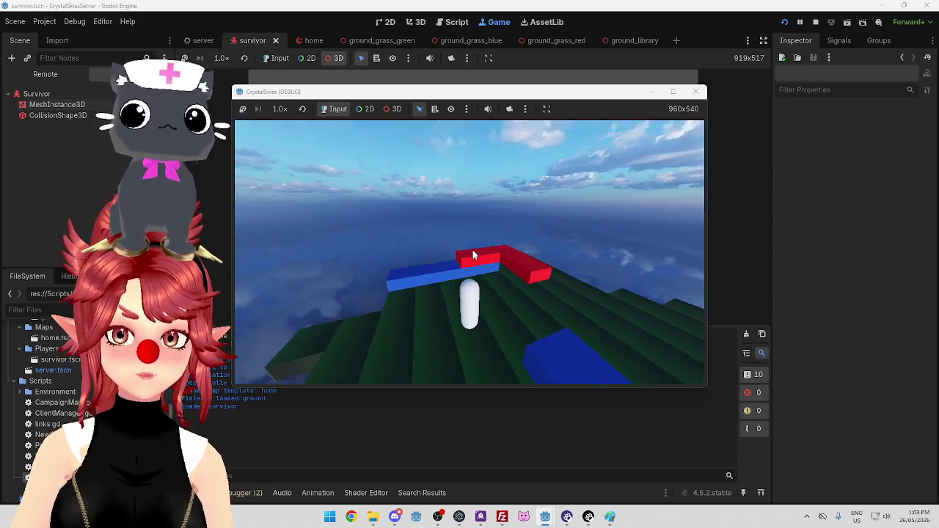
Stop the game, close its window, and return to the ingame_menu editor.
click(816, 22)
mouse_move(567, 514)
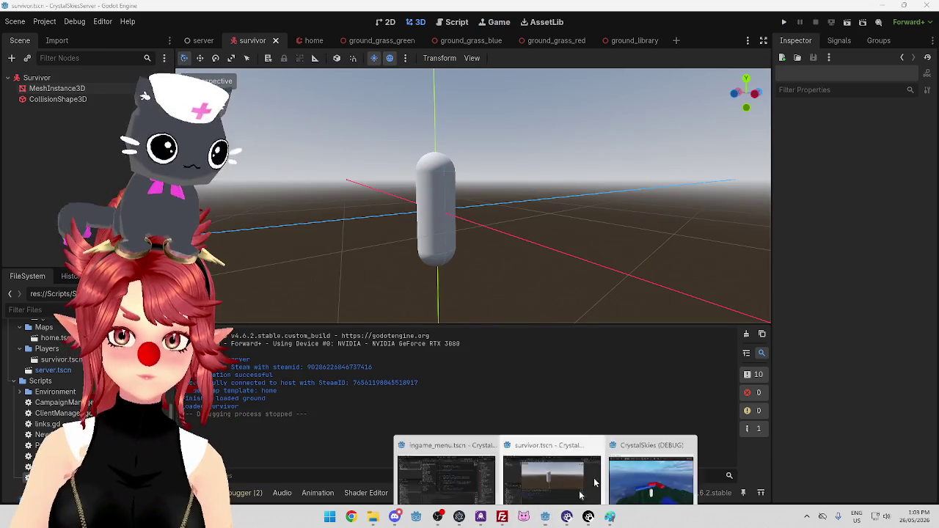
click(612, 464)
click(696, 91)
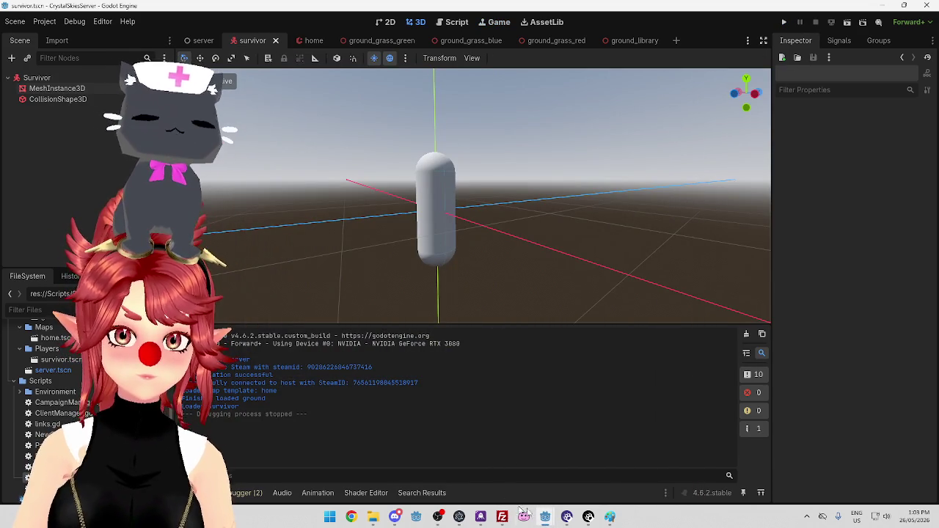
click(598, 477)
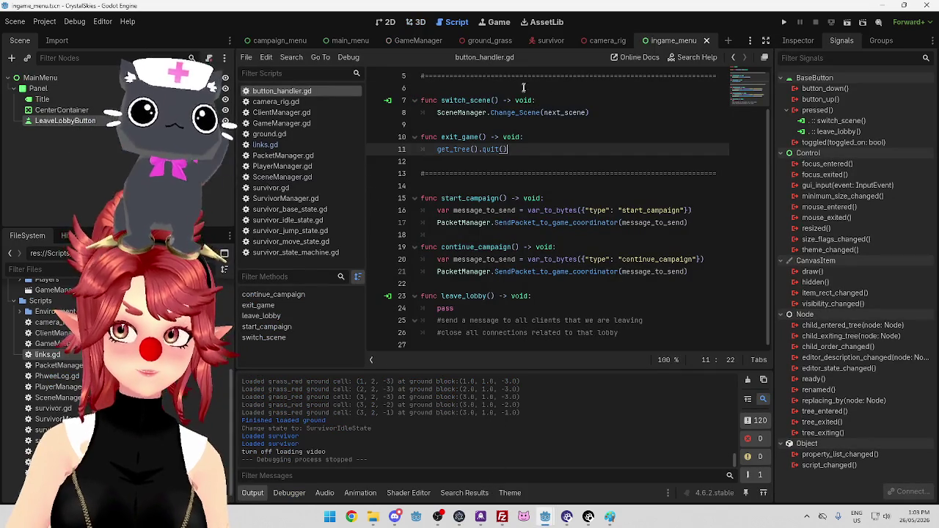
Open the GameManager scene and bring up PlayerManager.gd in the script editor.
scroll(499, 161, up, 2)
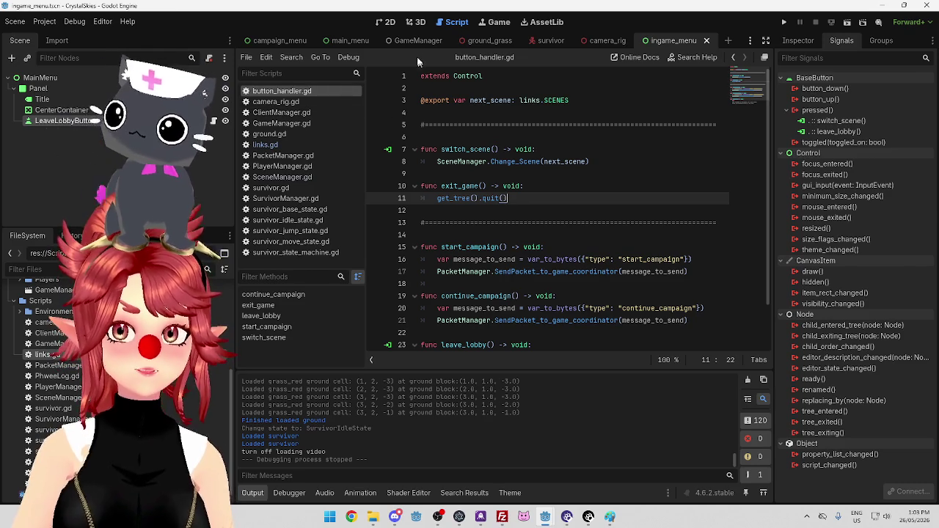
click(402, 42)
click(47, 77)
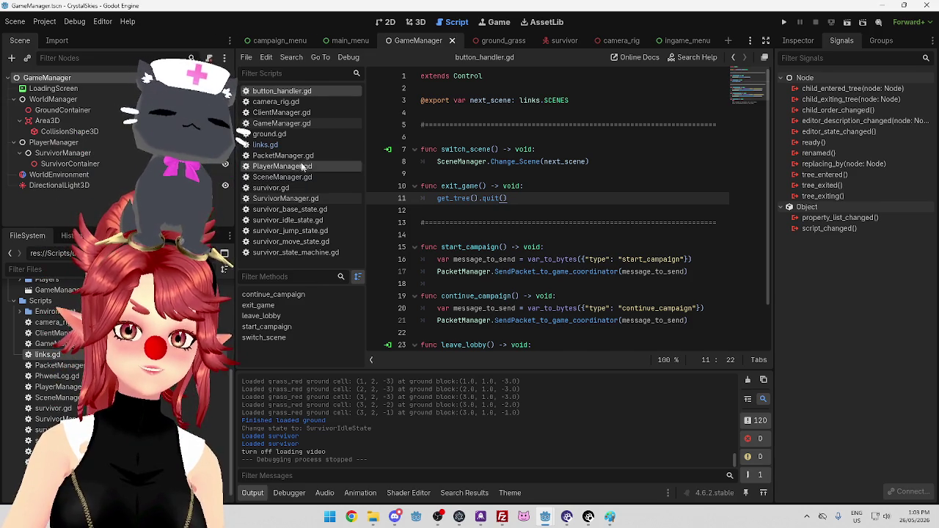
click(290, 156)
click(291, 167)
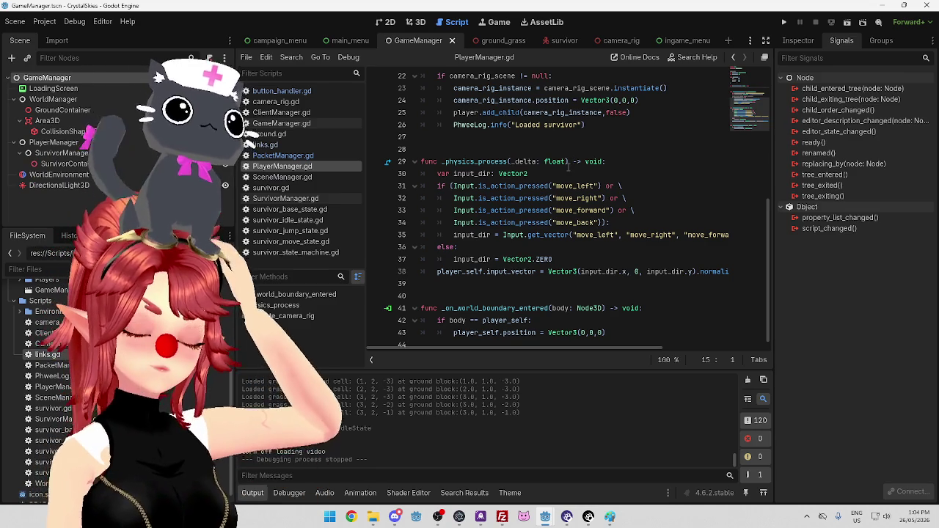
Delete the blank lines around the 'Loaded survivor' log in instantiate_camera_rig and save.
click(546, 138)
key(BackSpace)
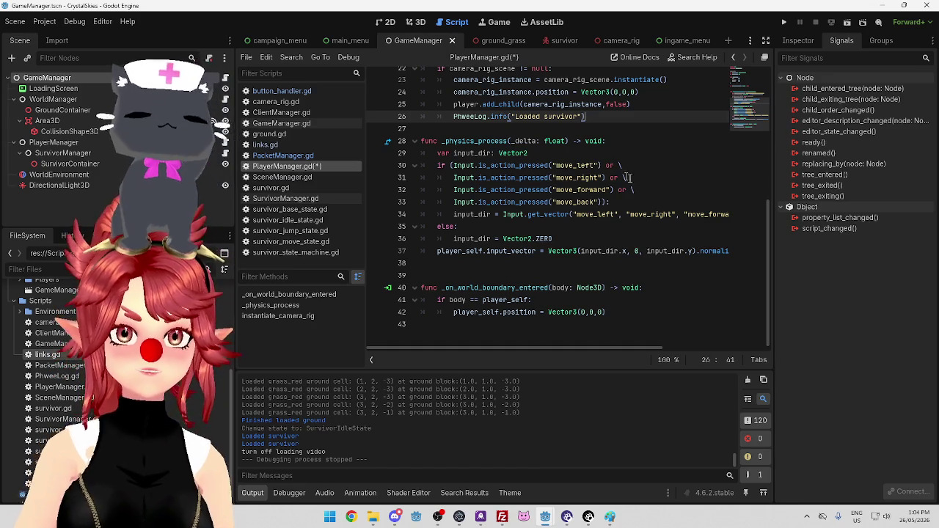
click(604, 129)
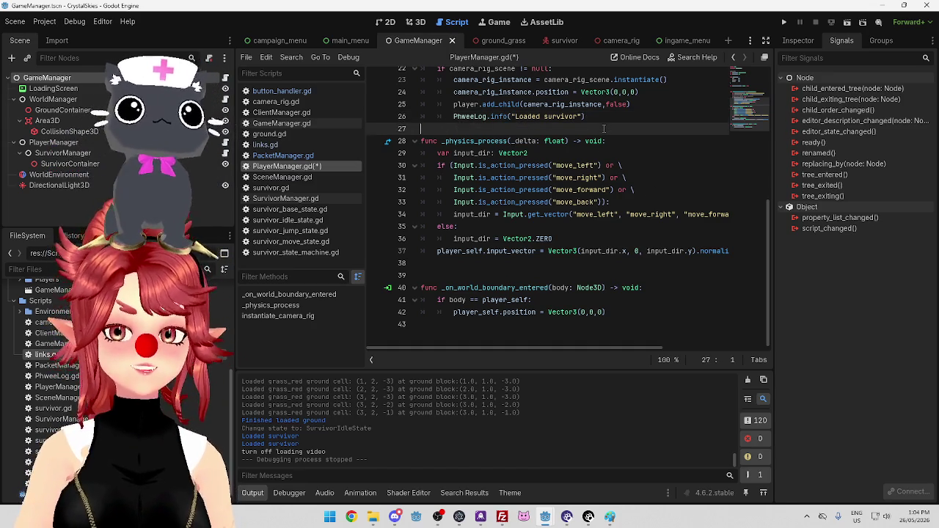
key(ctrl+s)
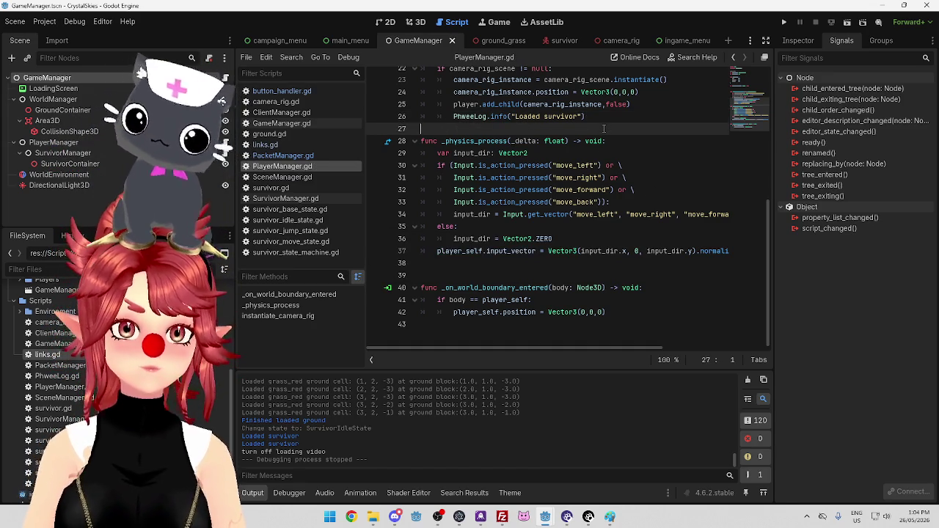
click(604, 118)
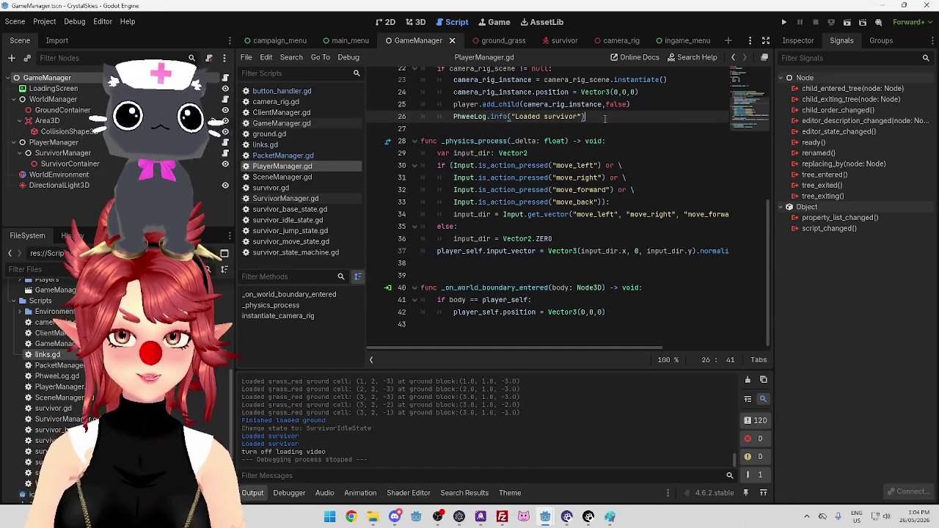
click(605, 128)
scroll(604, 128, up, 3)
scroll(605, 128, down, 2)
scroll(603, 126, up, 2)
click(600, 126)
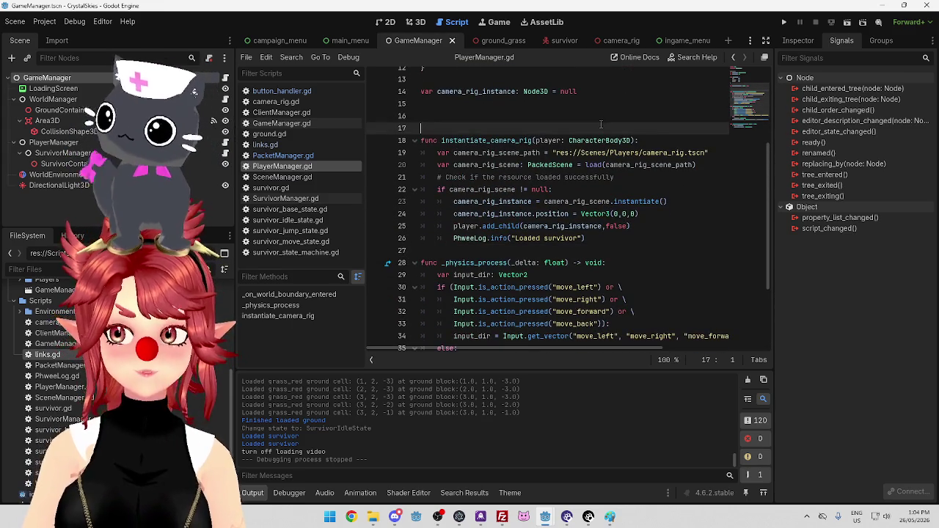
key(BackSpace)
key(BackSpace)
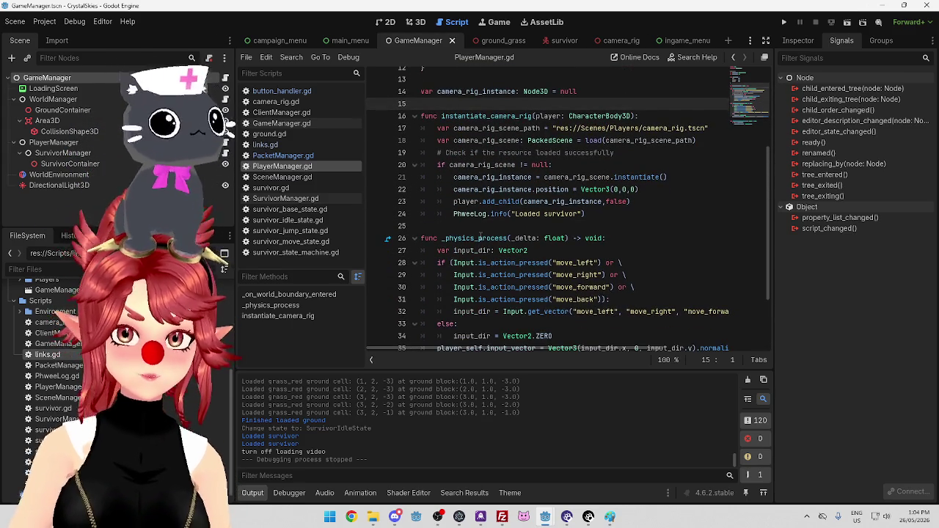
click(292, 124)
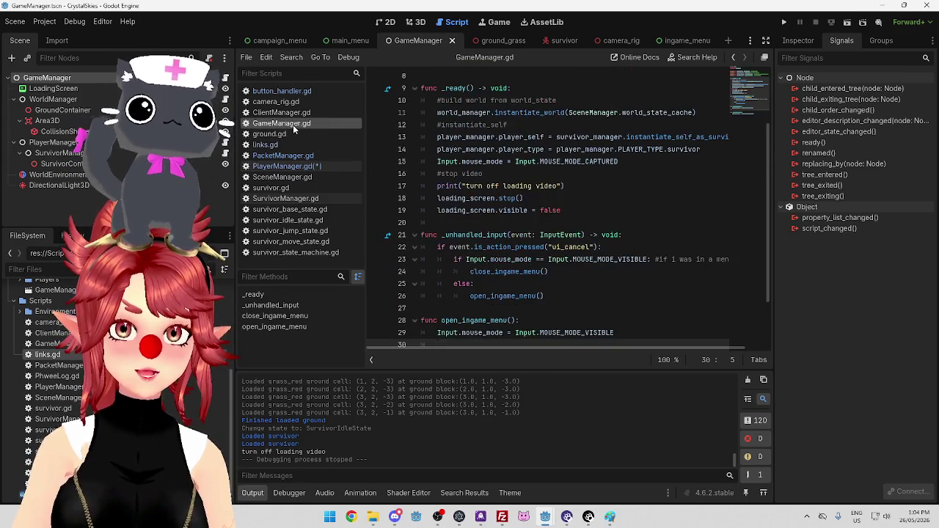
Review open_ingame_menu in GameManager.gd, then follow button_handler.gd's Change_Scene call into SceneManager.gd.
scroll(589, 199, up, 2)
scroll(514, 177, down, 4)
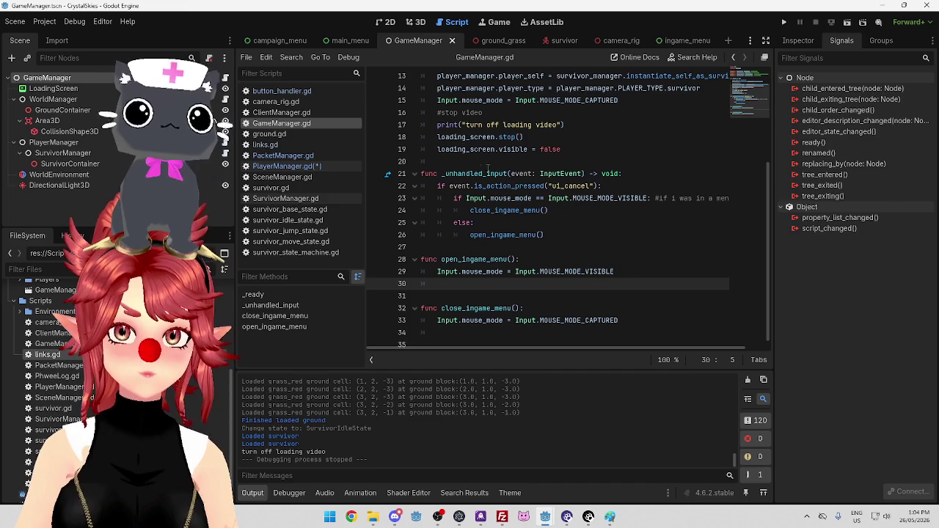
double_click(572, 186)
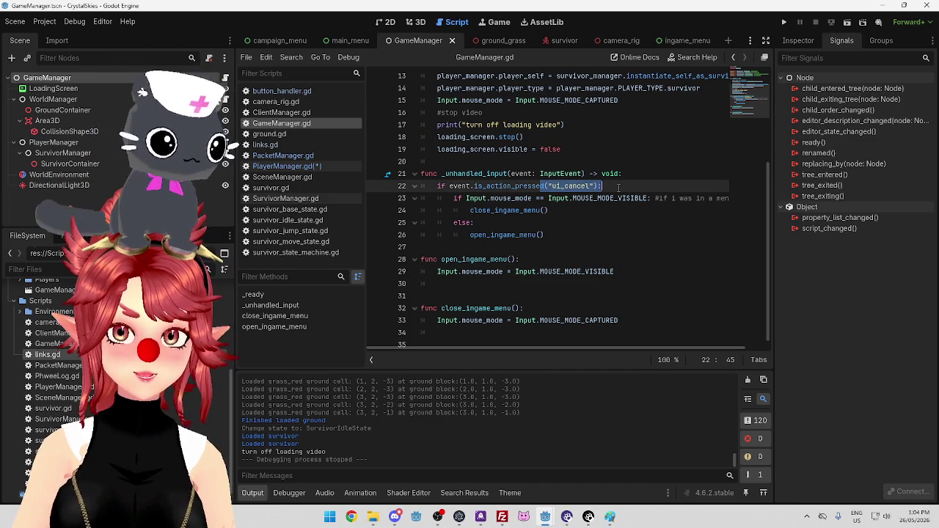
click(572, 209)
mouse_move(472, 211)
mouse_down()
mouse_move(524, 211)
mouse_move(549, 226)
mouse_up()
scroll(510, 225, down, 1)
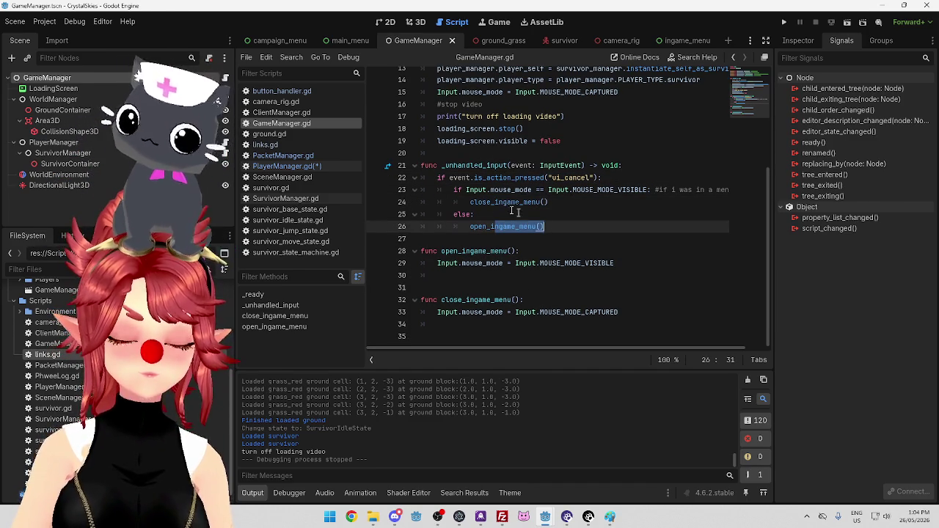
click(452, 275)
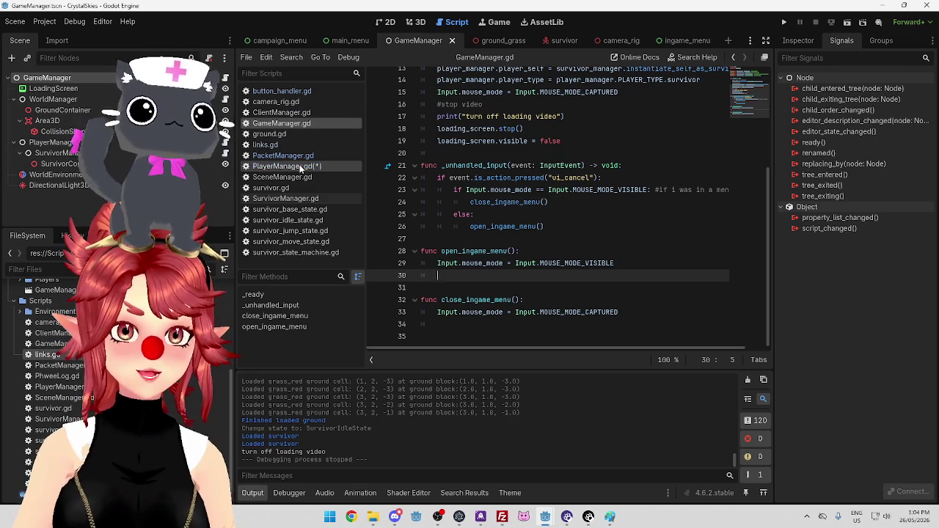
click(284, 91)
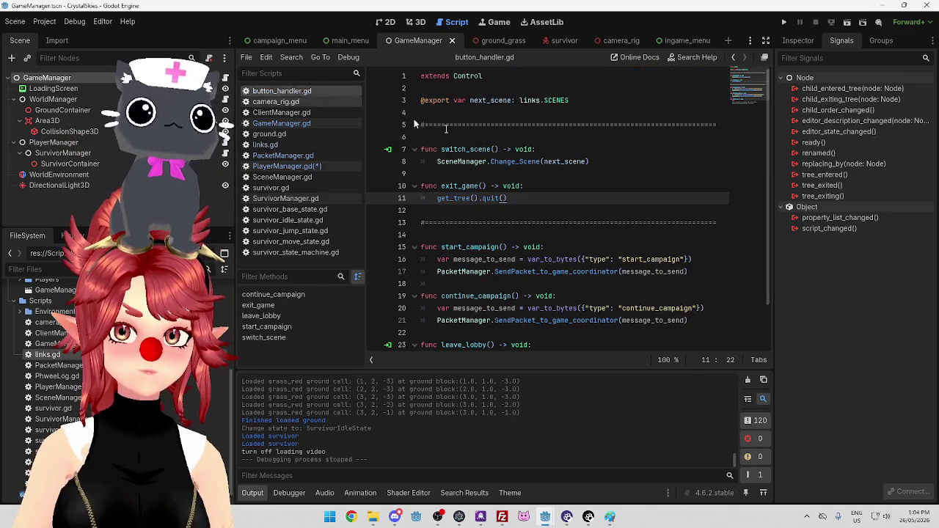
ctrl+click(522, 163)
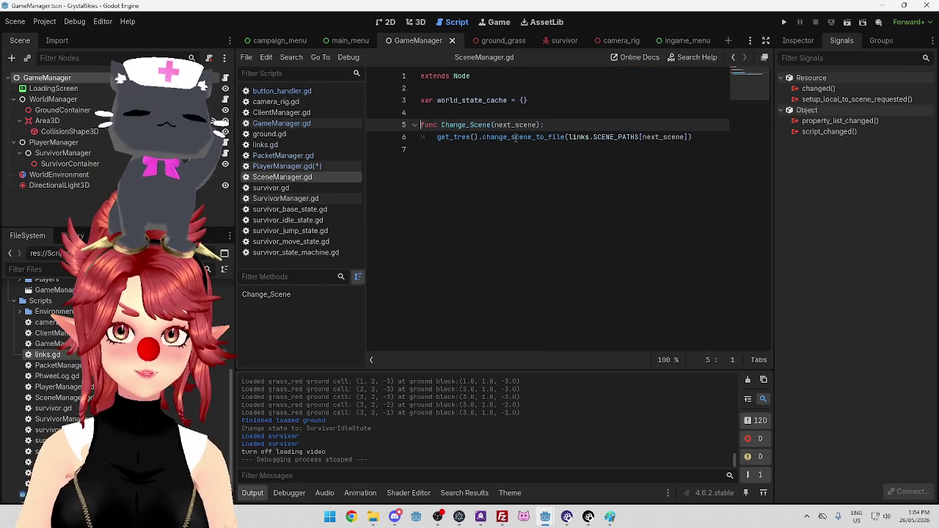
Open the SceneTree reference from change_scene_to_file and scroll through its method descriptions.
ctrl+click(515, 137)
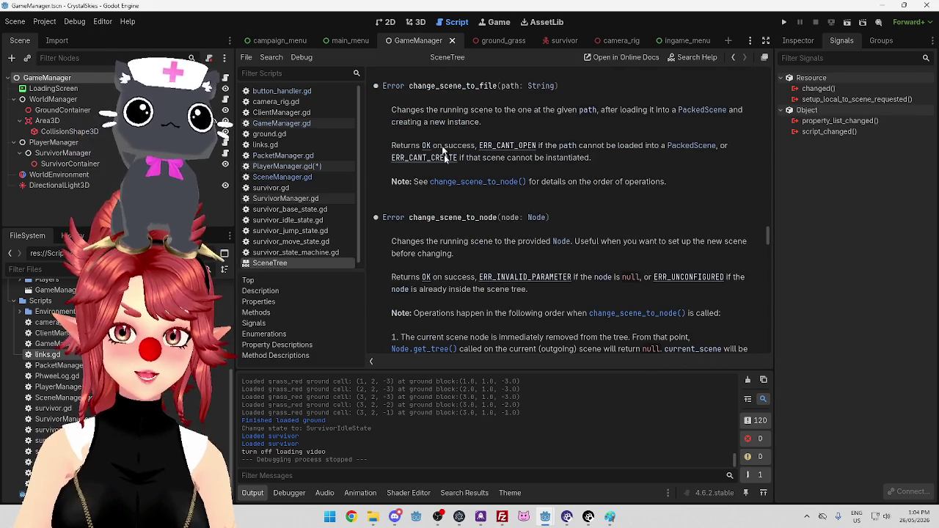
scroll(499, 230, up, 2)
scroll(511, 237, up, 6)
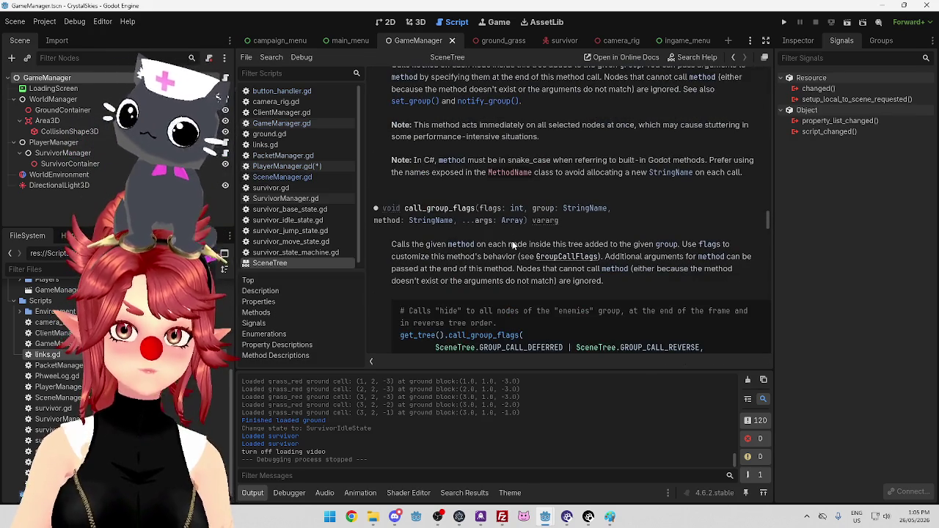
scroll(513, 242, down, 4)
scroll(512, 246, down, 10)
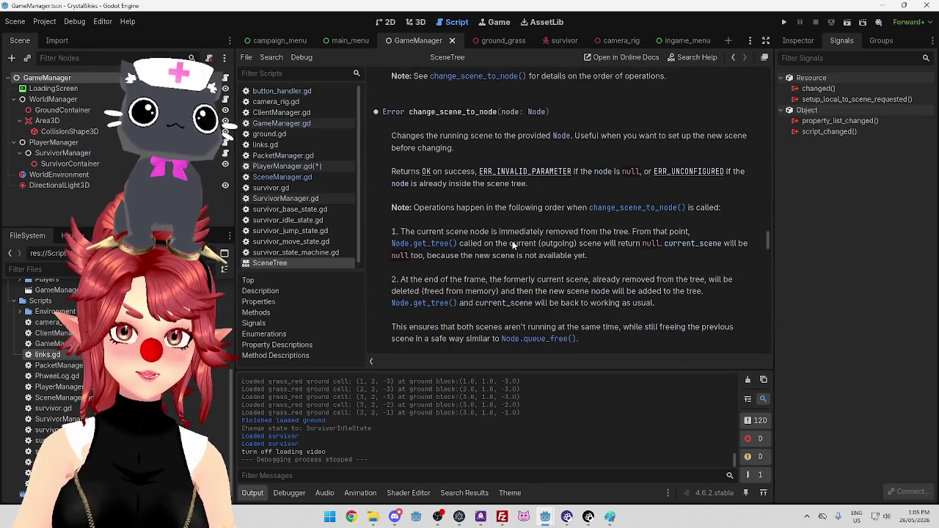
scroll(509, 238, down, 6)
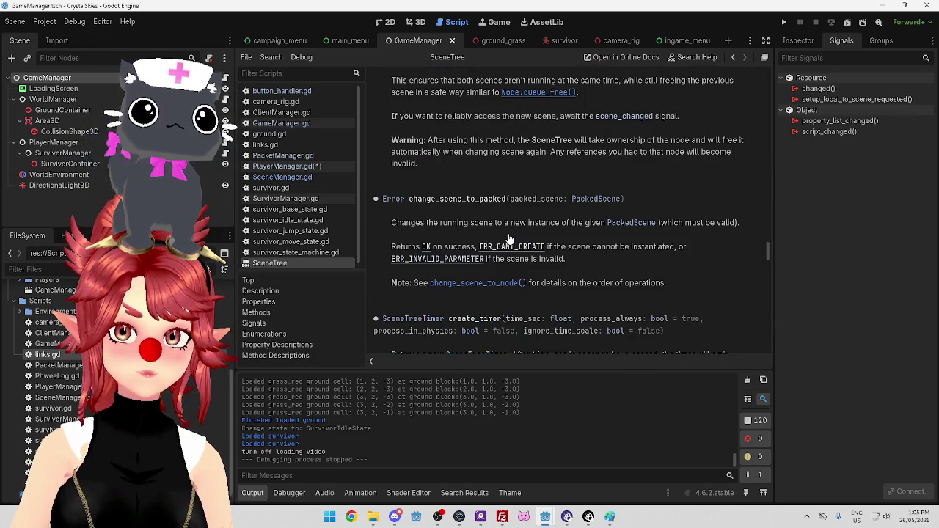
scroll(545, 266, down, 6)
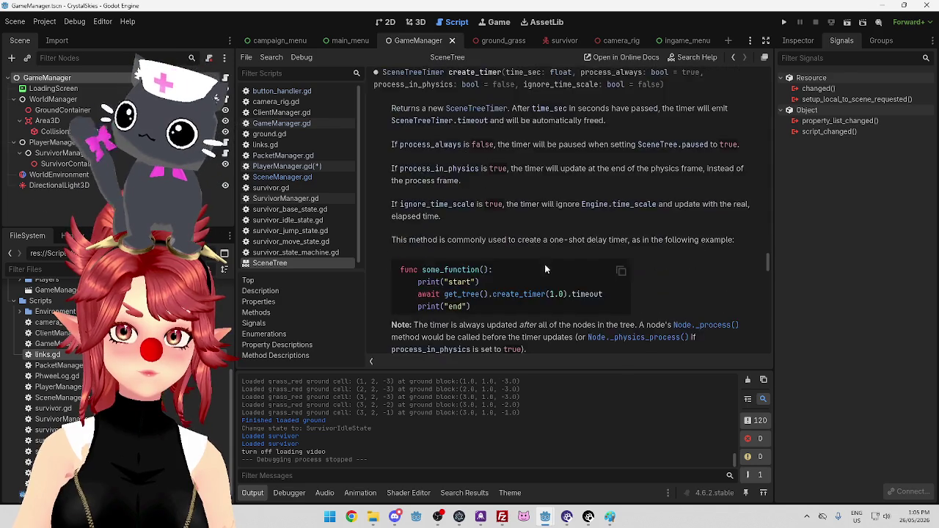
scroll(544, 268, down, 3)
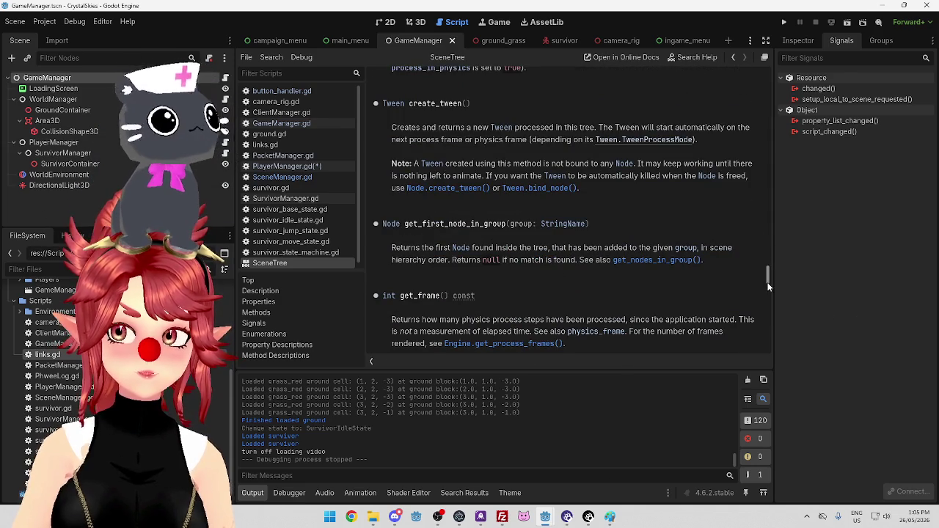
drag(767, 282, 769, 299)
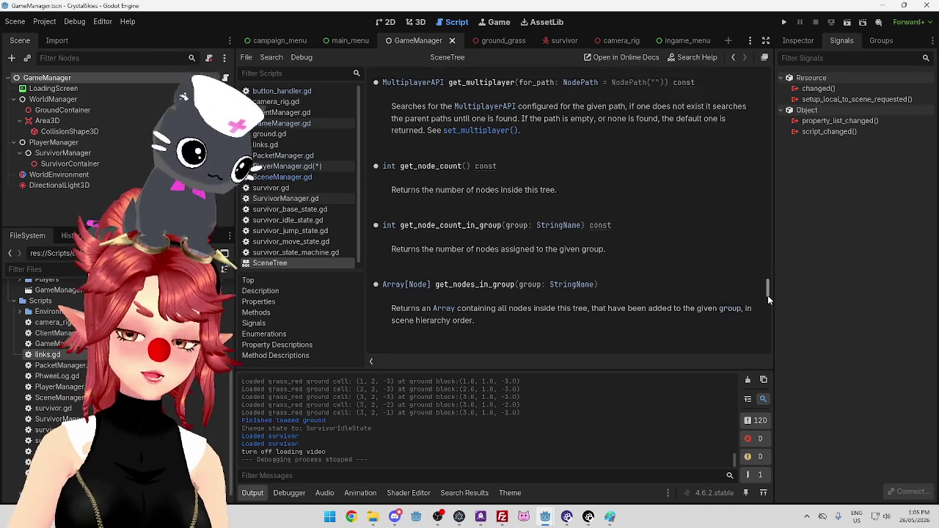
drag(768, 295, 767, 298)
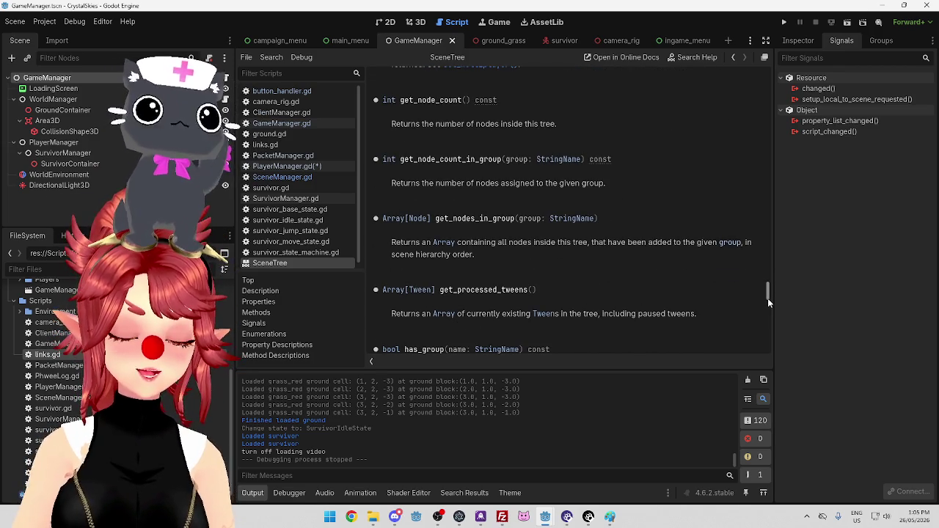
drag(768, 298, 768, 302)
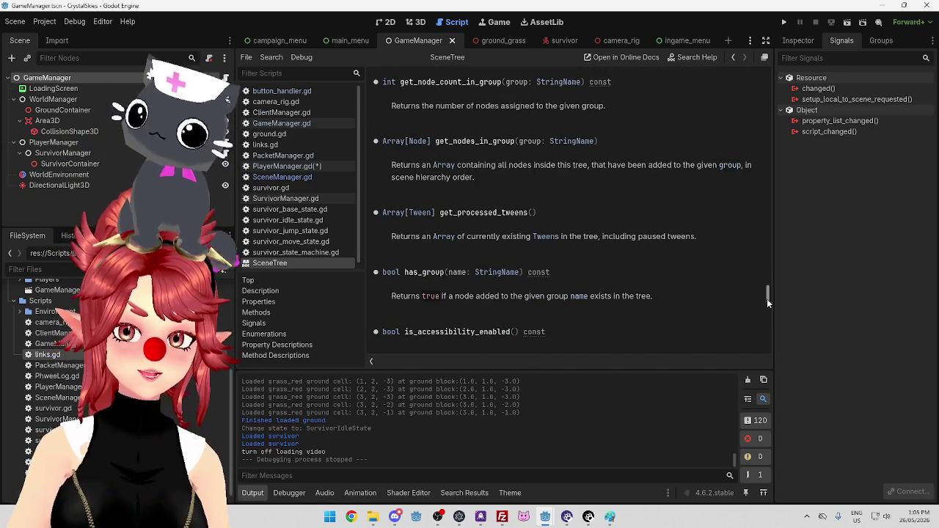
mouse_move(767, 299)
mouse_down()
mouse_move(766, 315)
mouse_move(780, 142)
mouse_move(775, 66)
mouse_move(771, 90)
mouse_up()
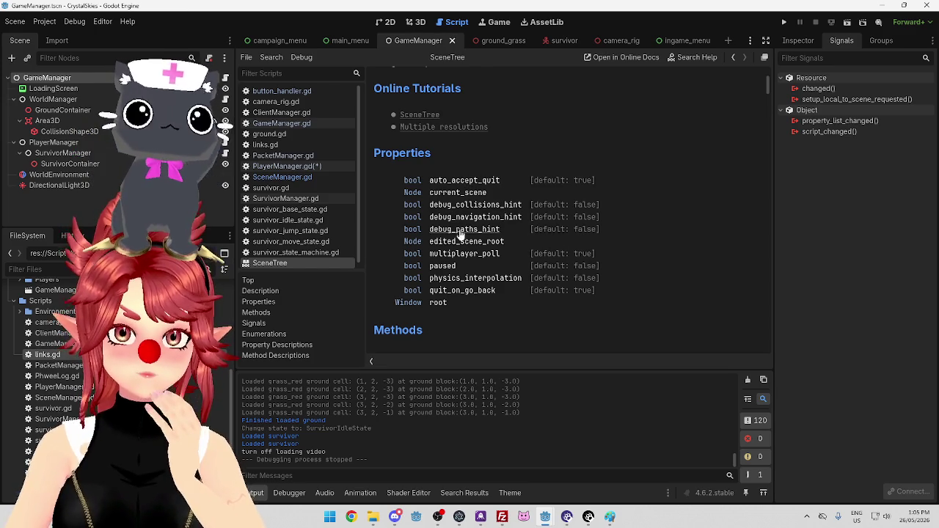
scroll(460, 274, down, 5)
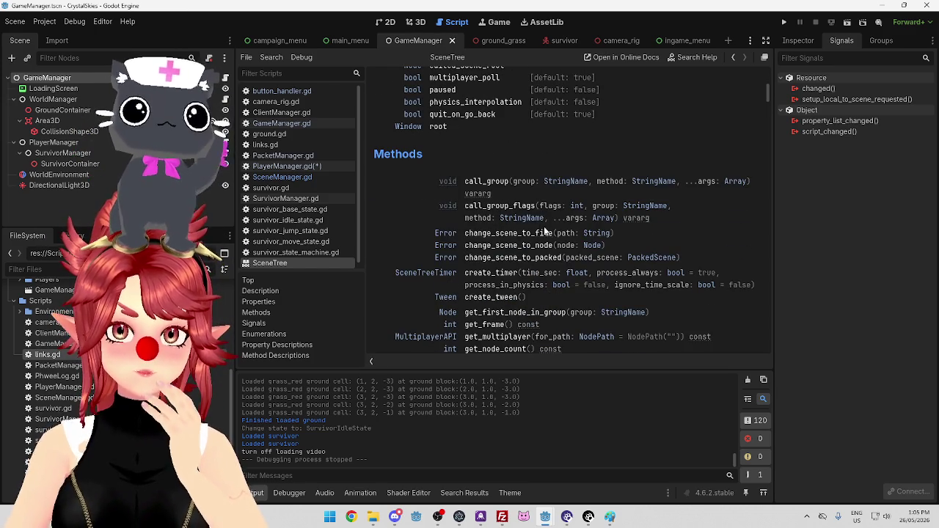
scroll(538, 236, down, 1)
scroll(512, 230, down, 1)
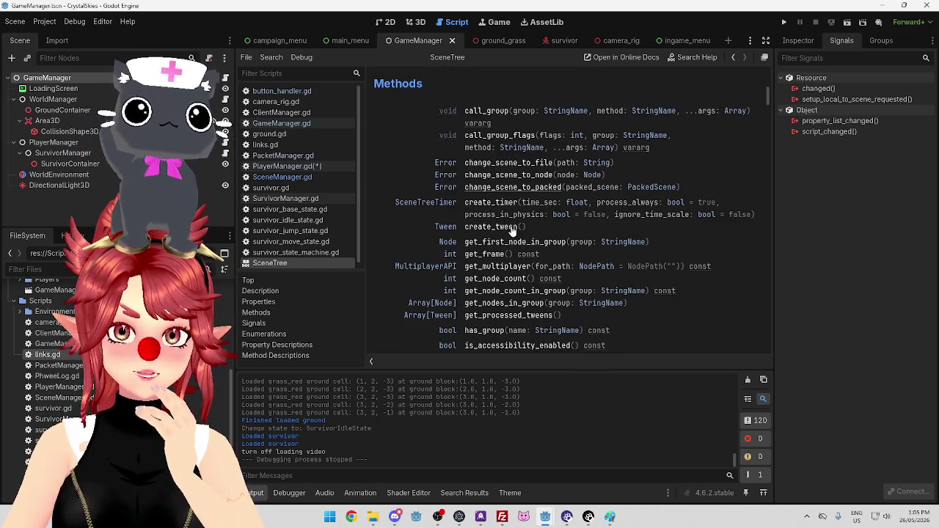
scroll(492, 246, down, 1)
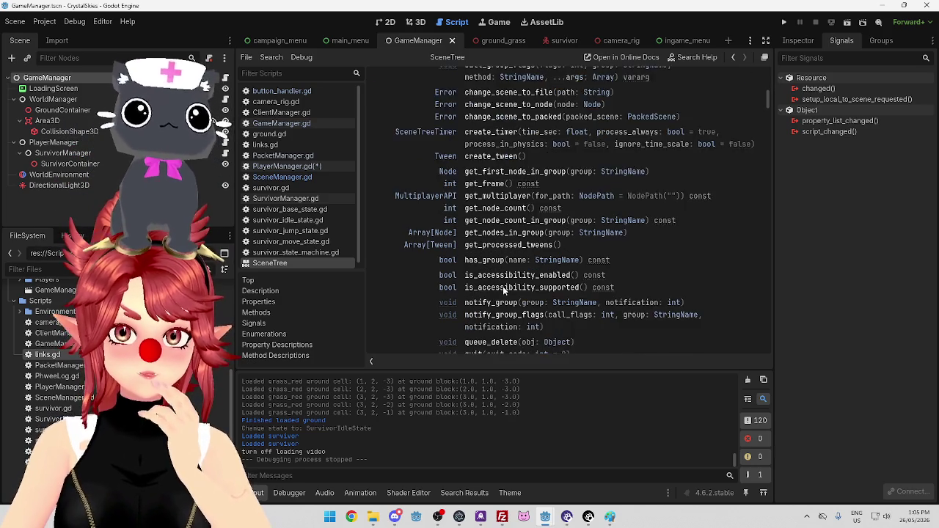
scroll(498, 253, down, 2)
scroll(498, 258, down, 1)
scroll(494, 257, down, 1)
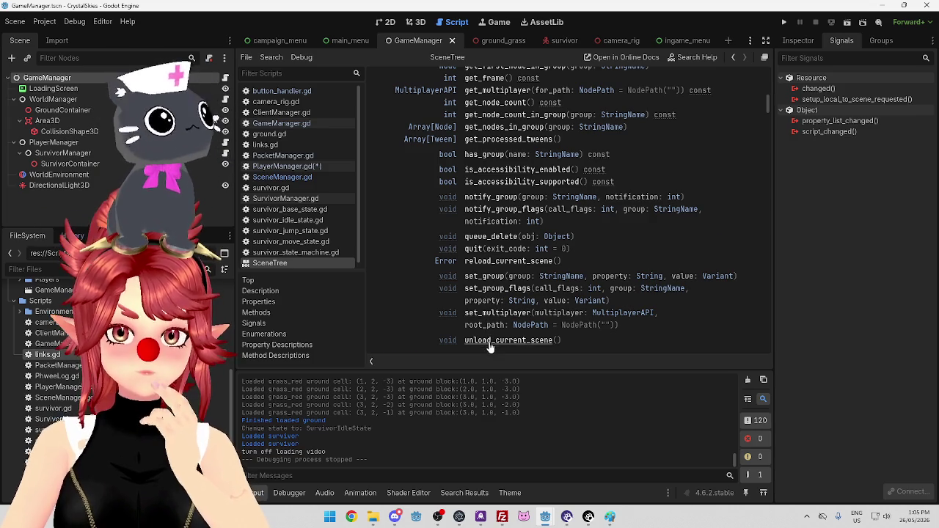
scroll(490, 348, down, 1)
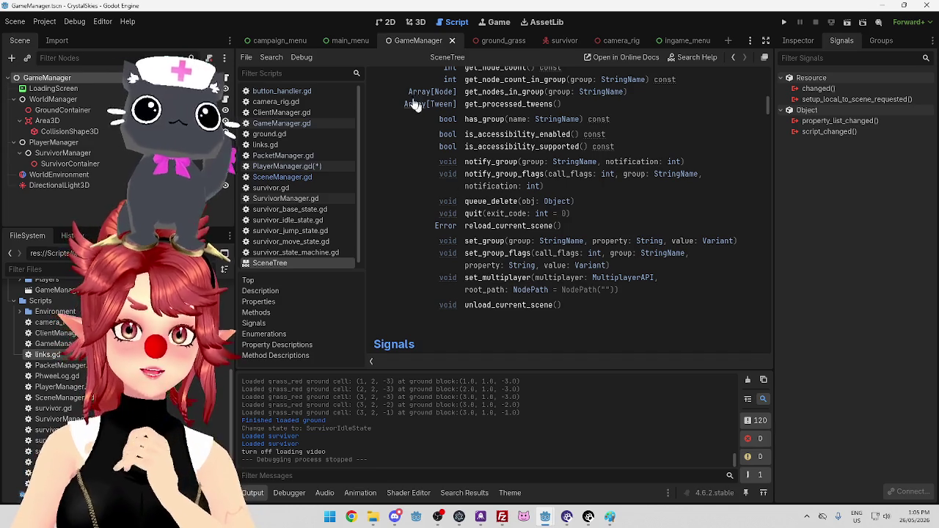
Browse PacketManager.gd, PlayerManager.gd and GameManager.gd's menu functions, ending on SceneManager.gd.
click(309, 161)
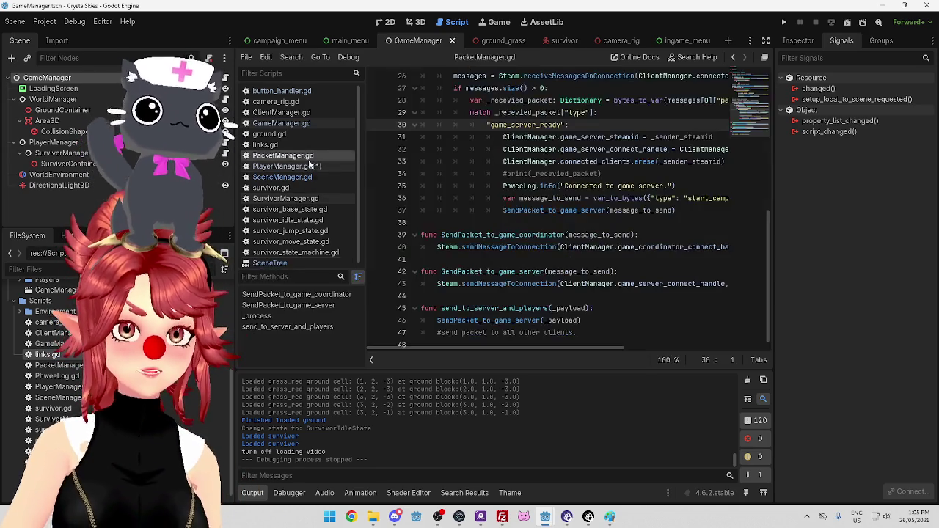
scroll(566, 209, down, 1)
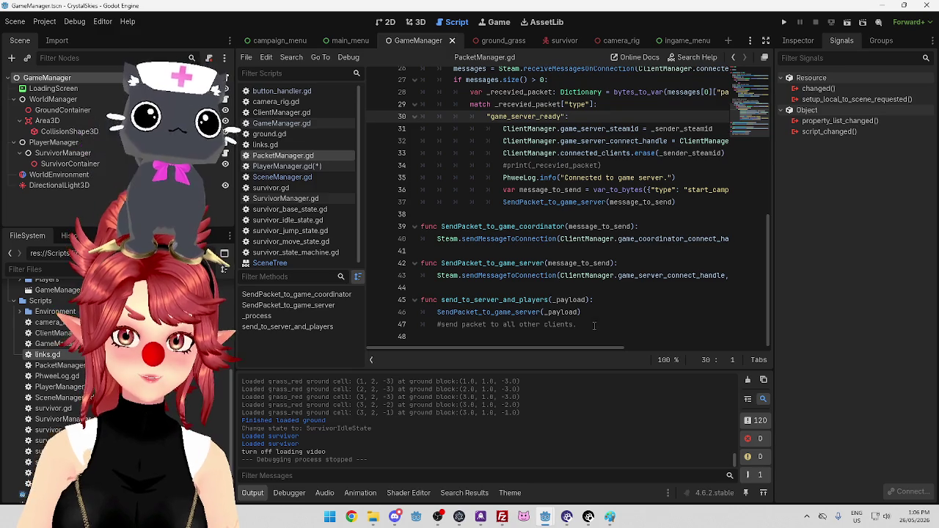
click(288, 166)
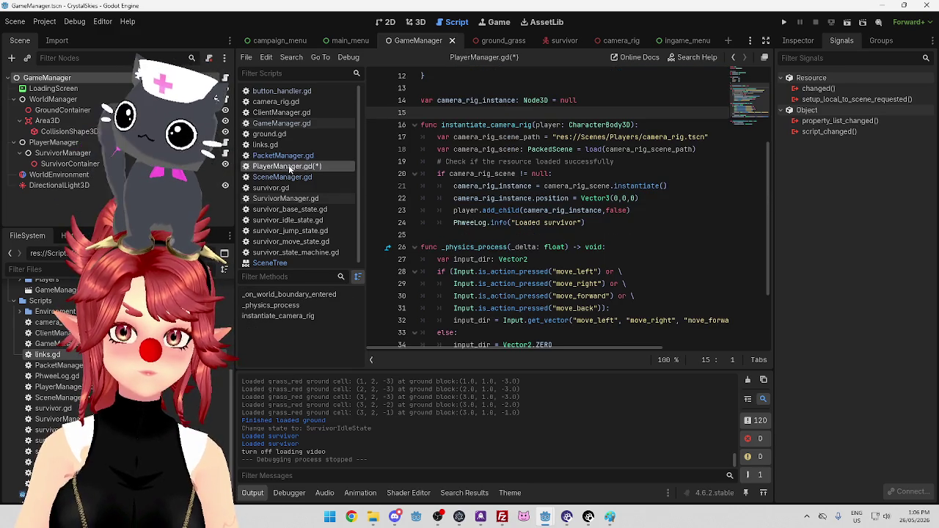
click(297, 123)
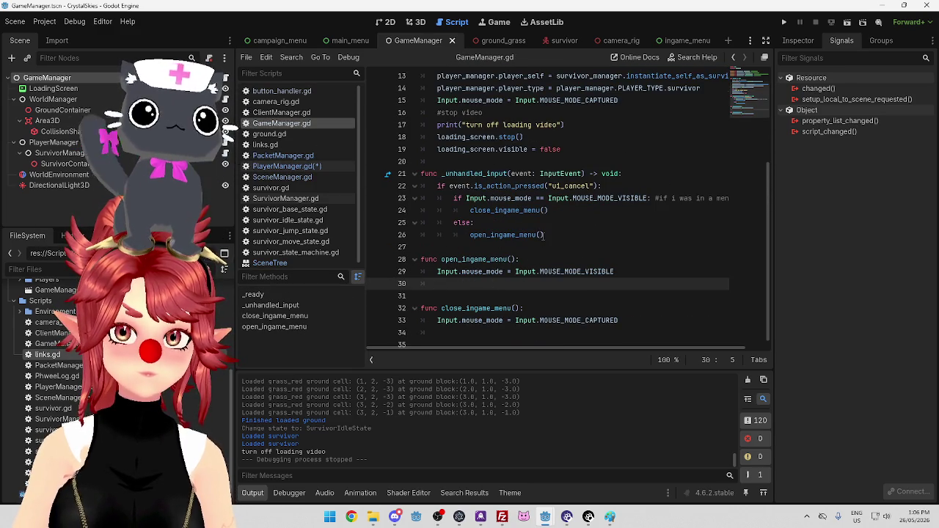
scroll(539, 235, up, 1)
mouse_move(529, 219)
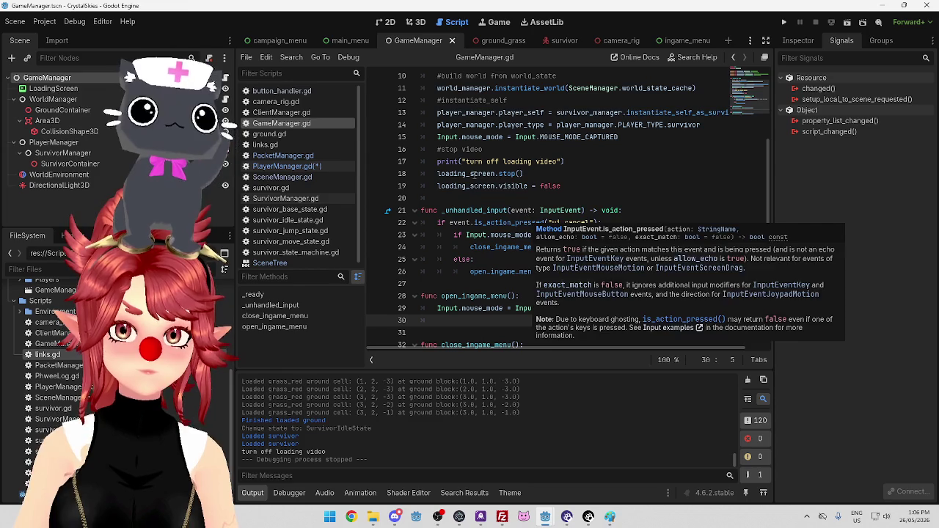
scroll(475, 177, down, 1)
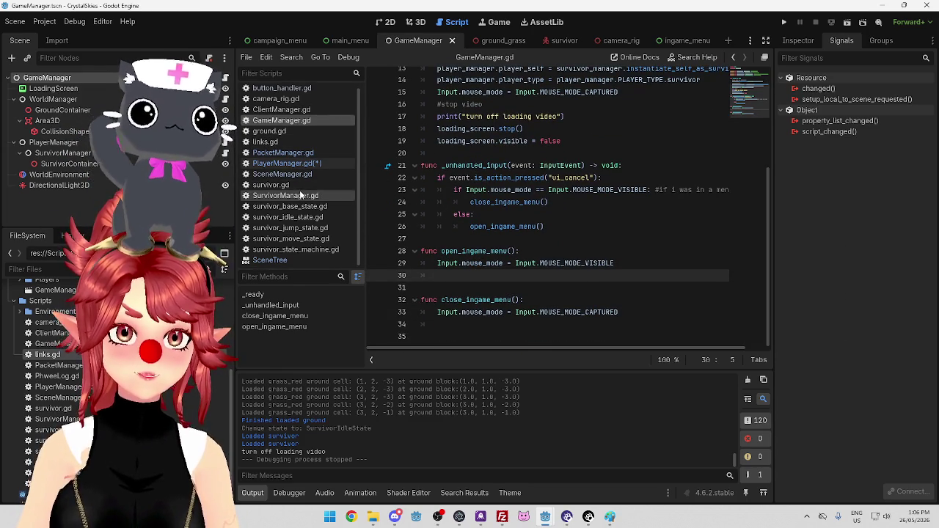
click(282, 177)
Declare a new func Load_Scene(): below Change_Scene in SceneManager.gd.
click(467, 149)
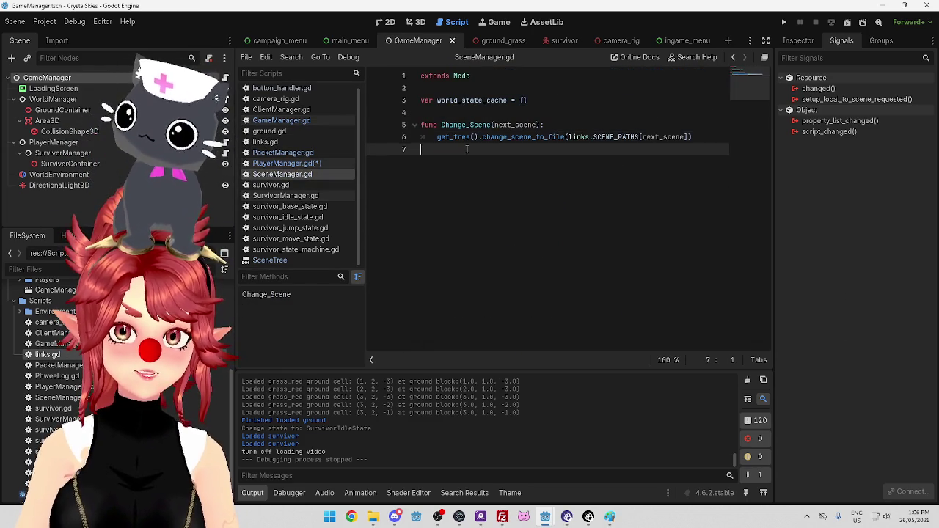
key(Return)
text(fun)
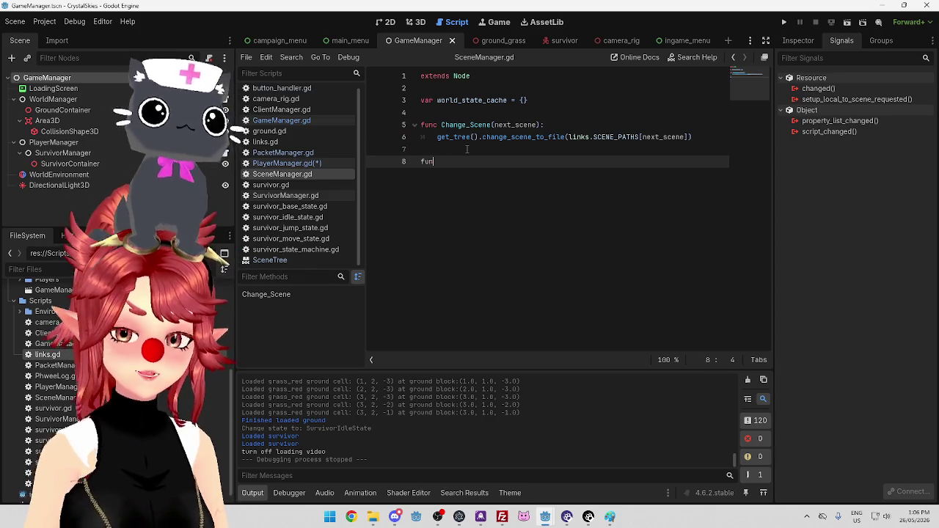
text(c Load)
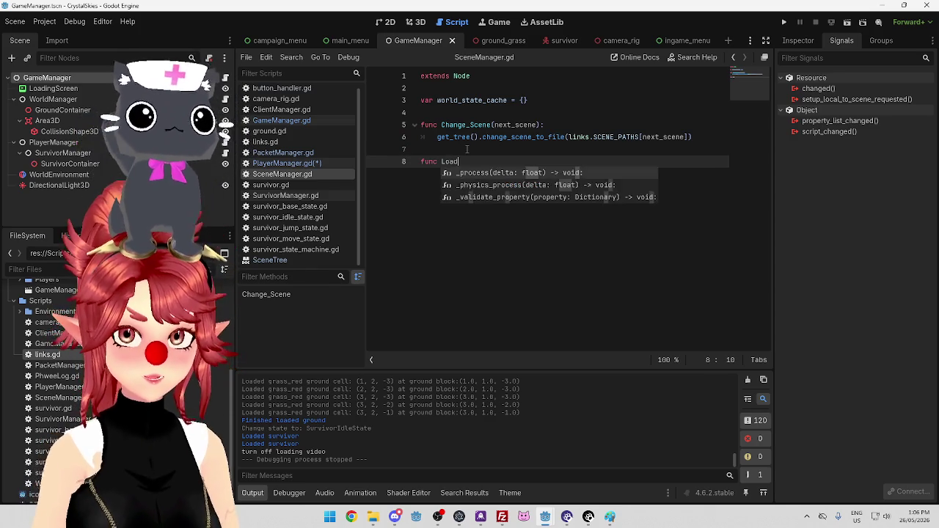
text(_Scene)
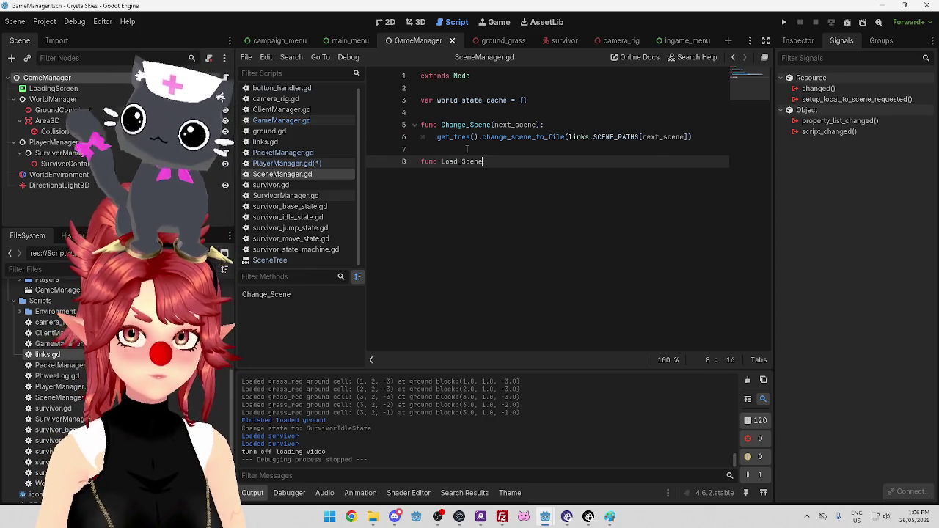
text():)
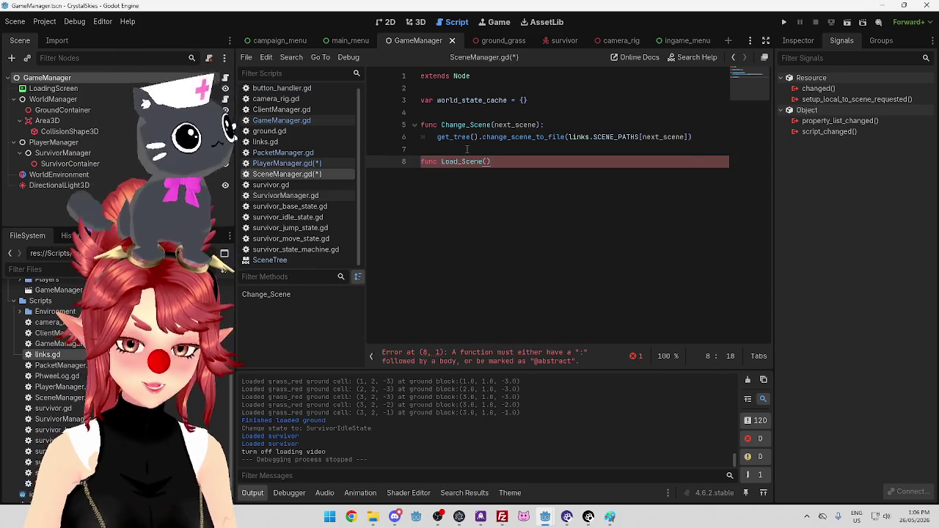
key(Return)
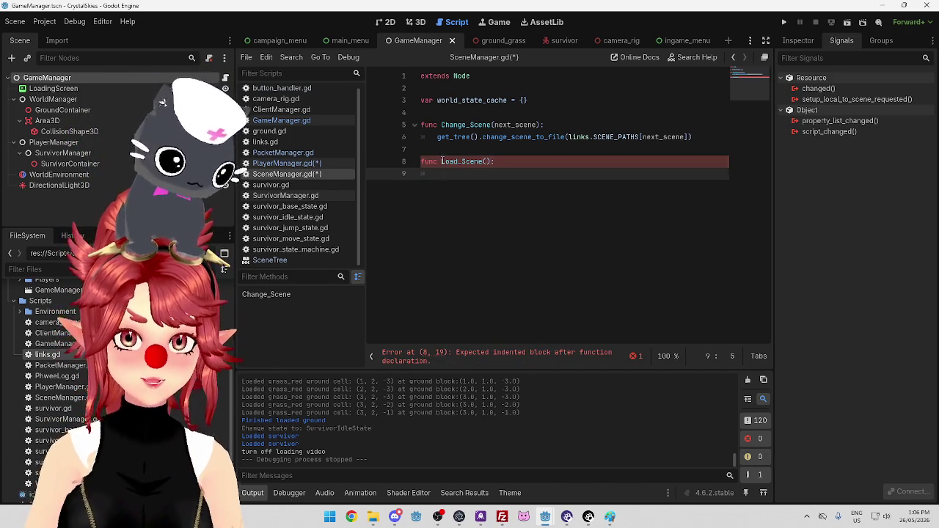
Rename the new function from Load_Scene to Add_Scene.
click(457, 161)
key(BackSpace)
key(BackSpace)
key(BackSpace)
text(dd)
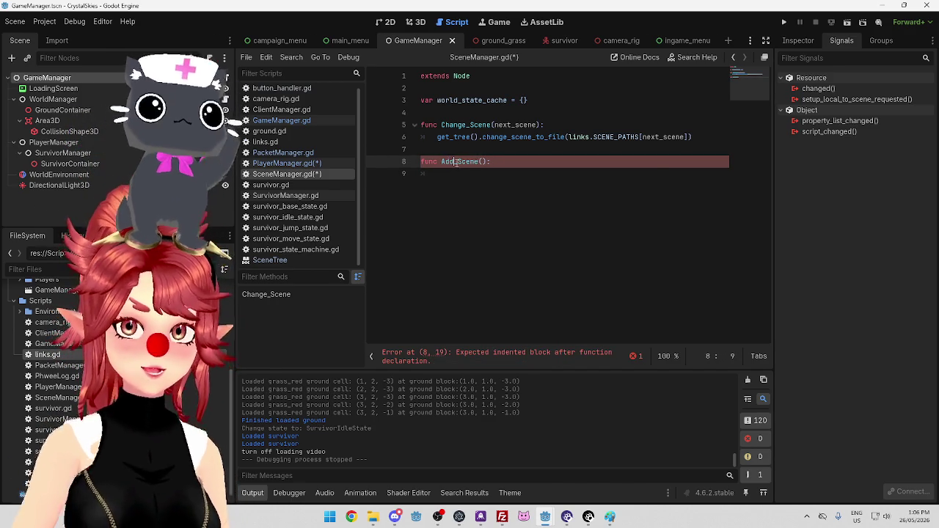
key(Escape)
key(Down)
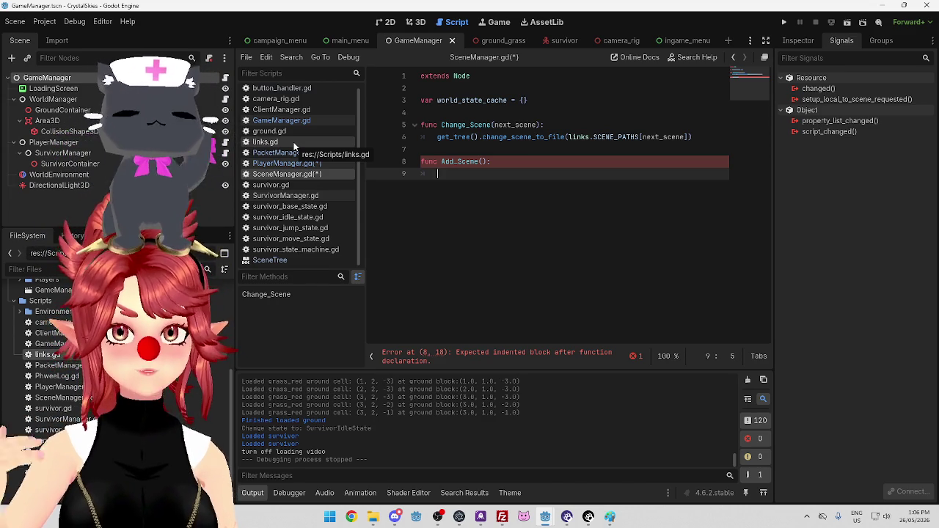
click(481, 162)
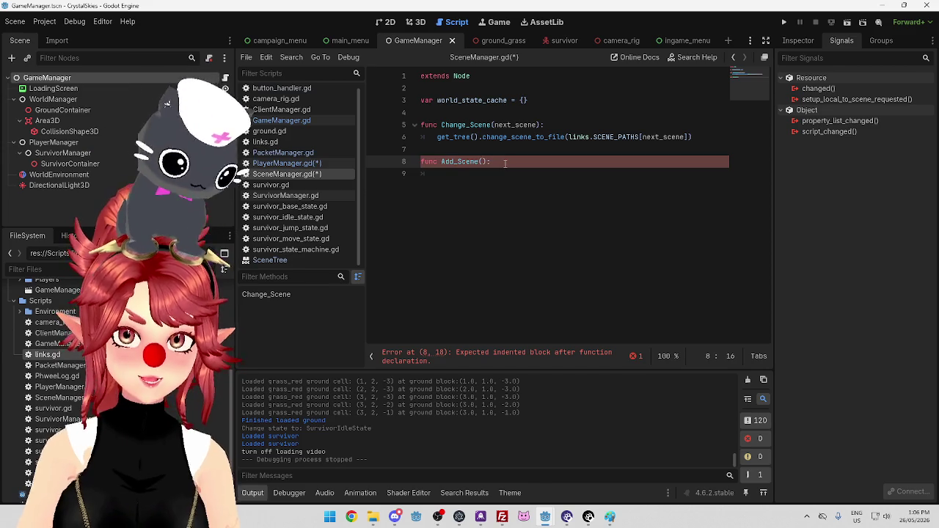
Give Add_Scene the parameters scene_path: String and scene_target_parent: Node.
text(scene_path)
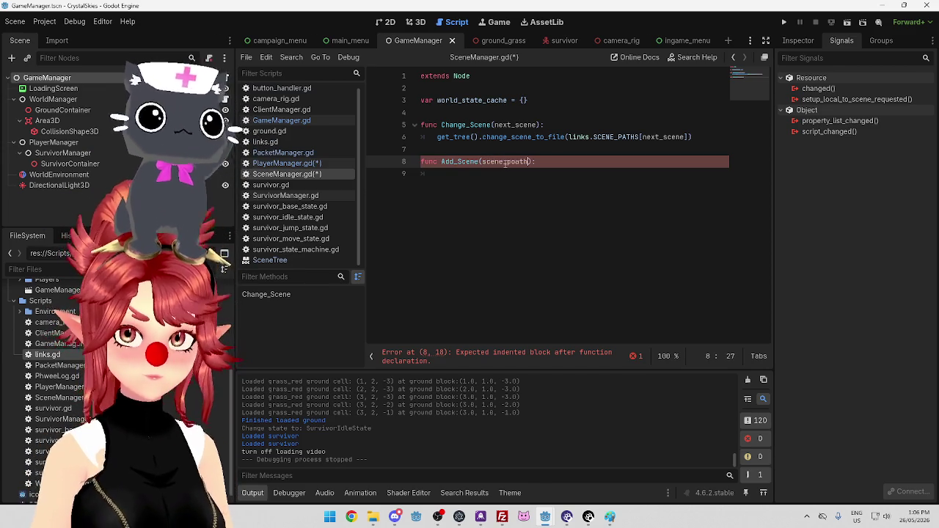
text(: )
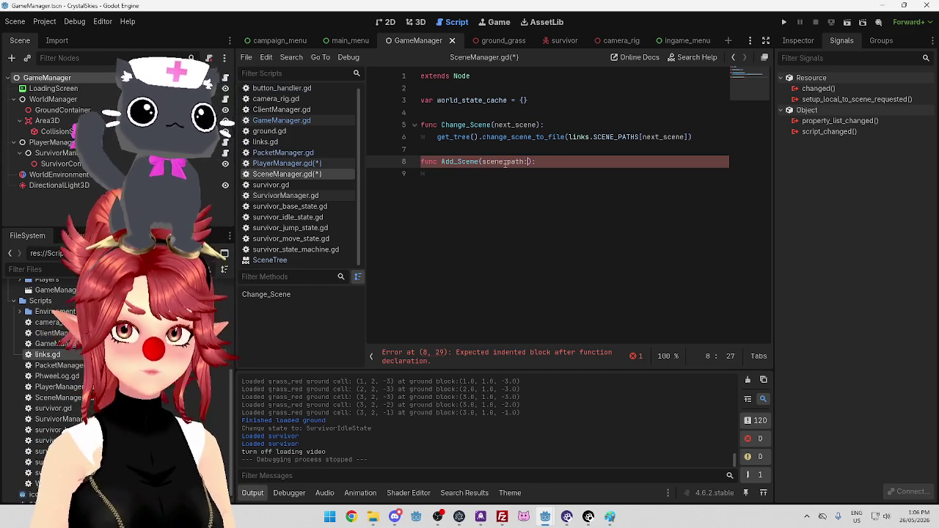
text(String)
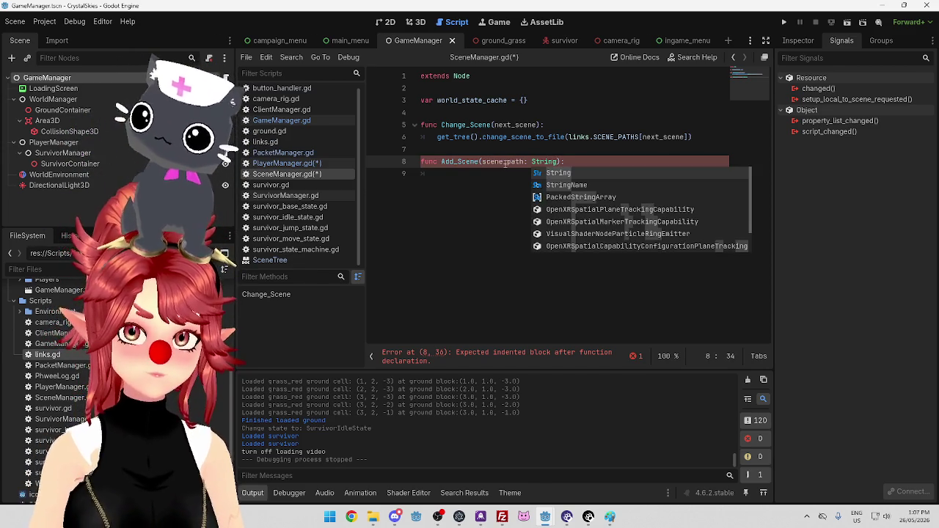
click(503, 180)
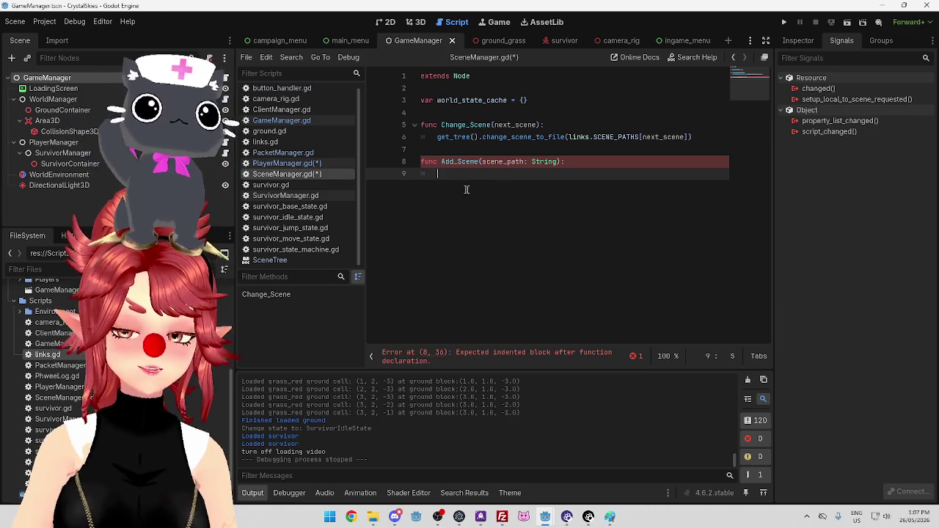
click(560, 162)
text(,)
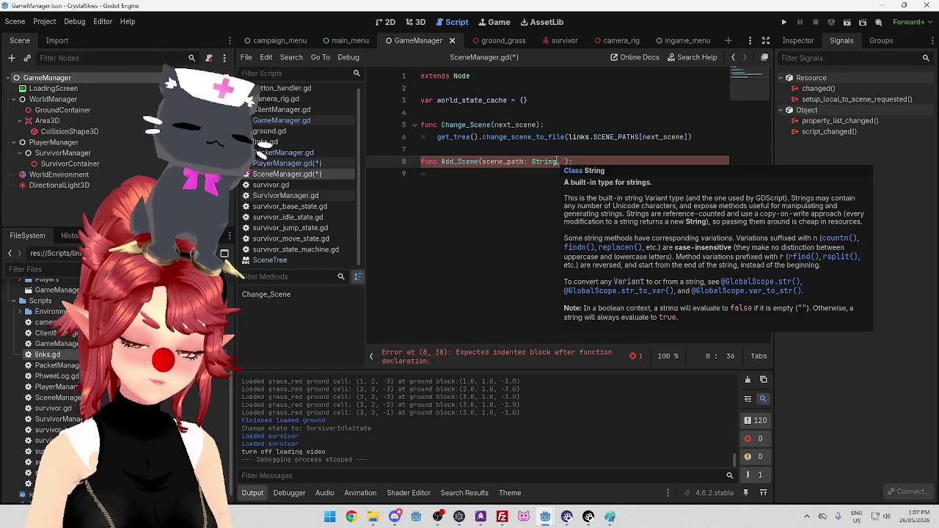
text(scene_paren)
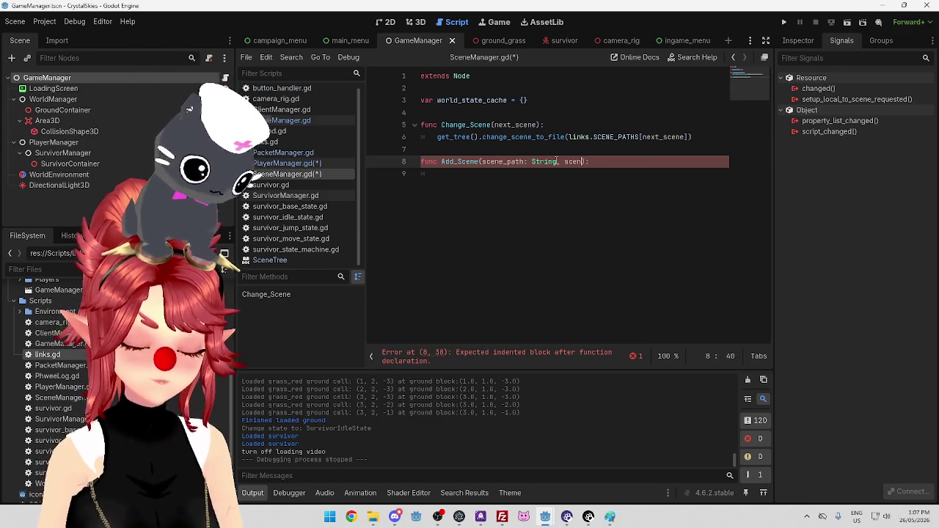
key(BackSpace)
key(BackSpace)
key(BackSpace)
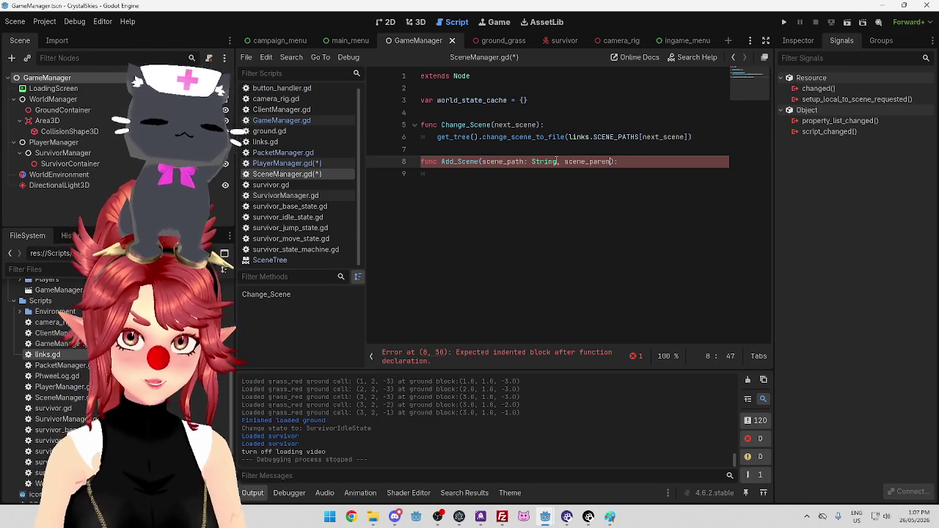
text(target_)
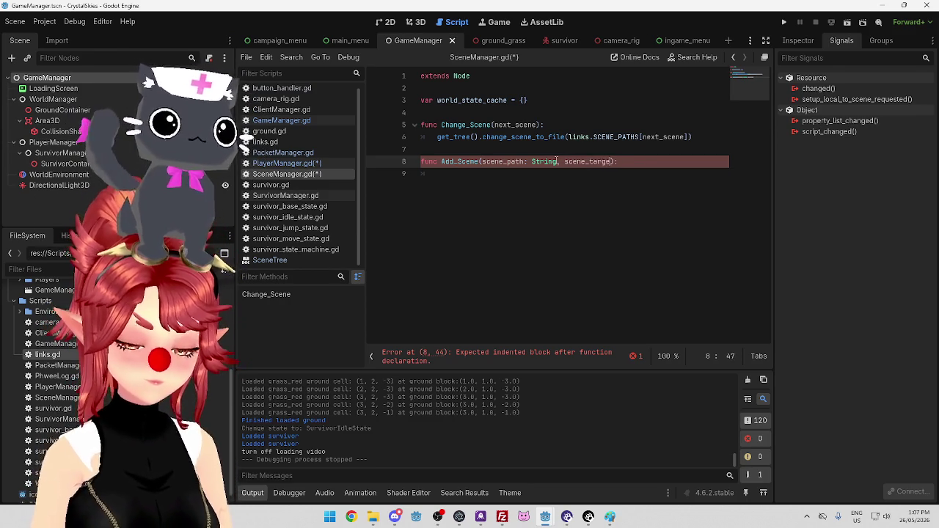
text(parent)
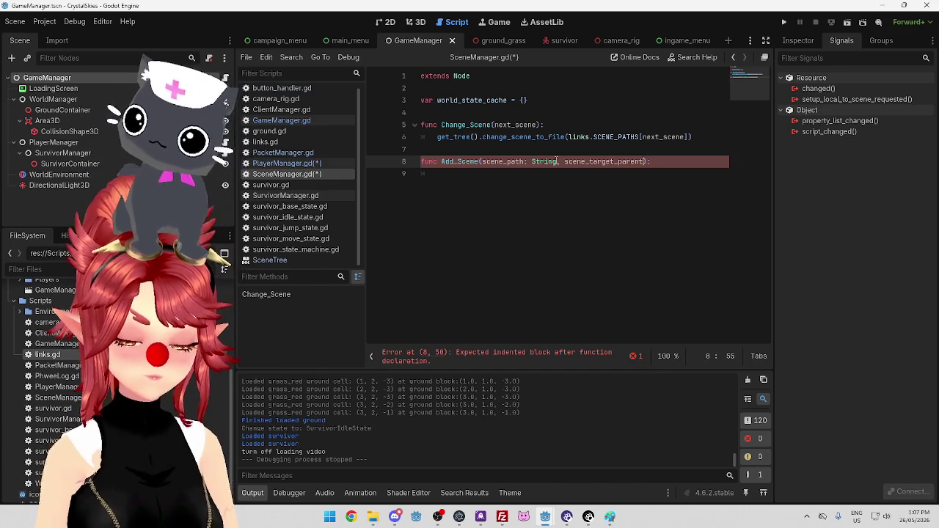
text(: )
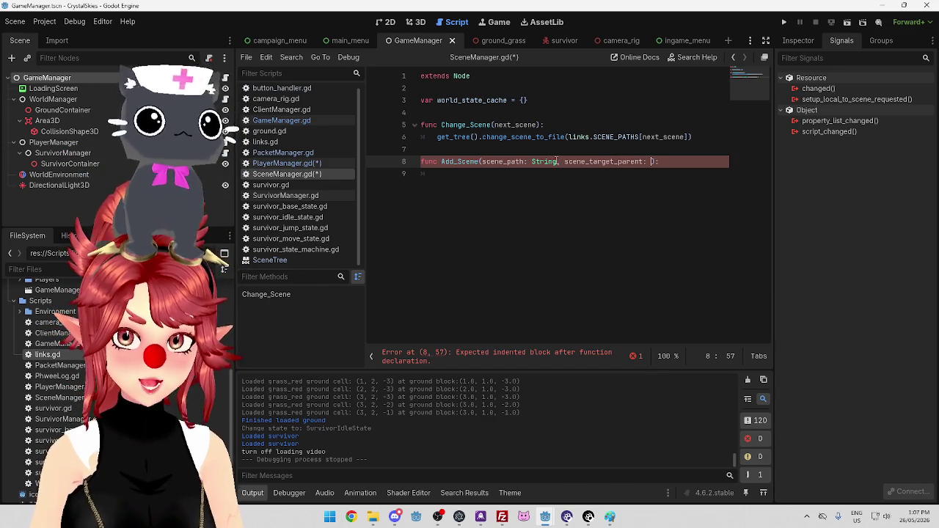
text(Node)
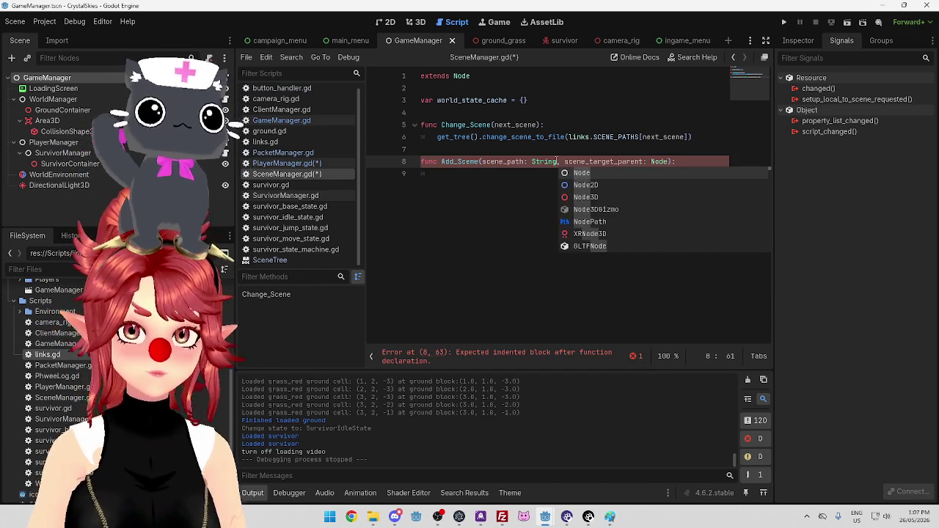
click(588, 171)
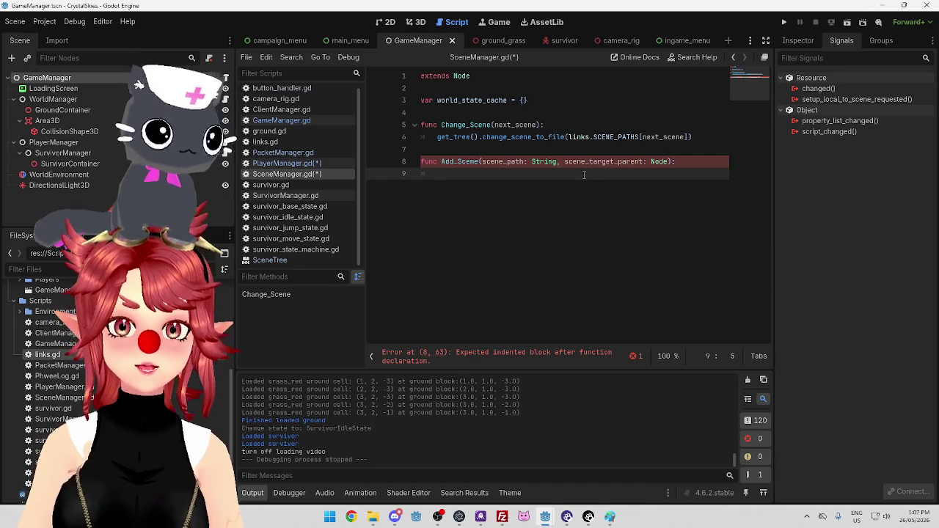
click(299, 122)
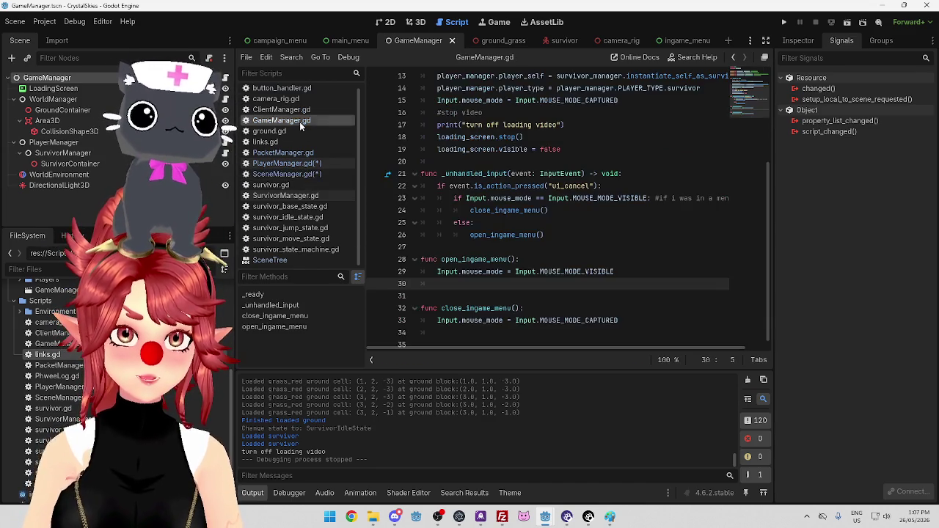
scroll(552, 249, up, 4)
scroll(523, 259, down, 4)
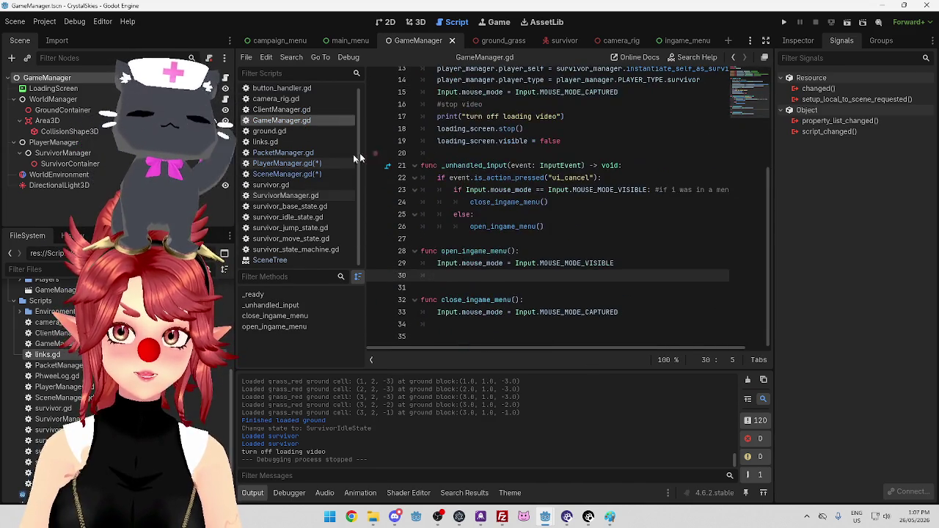
click(286, 163)
scroll(550, 213, down, 2)
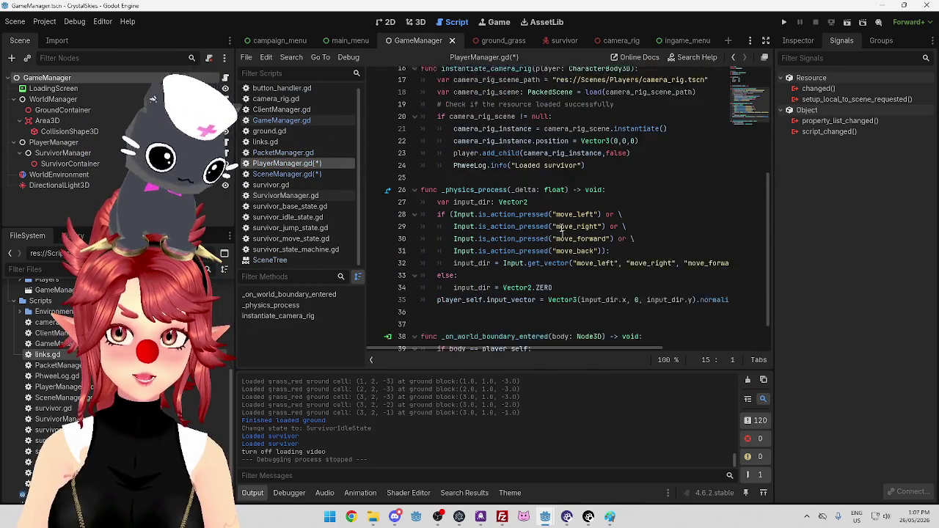
scroll(529, 169, up, 2)
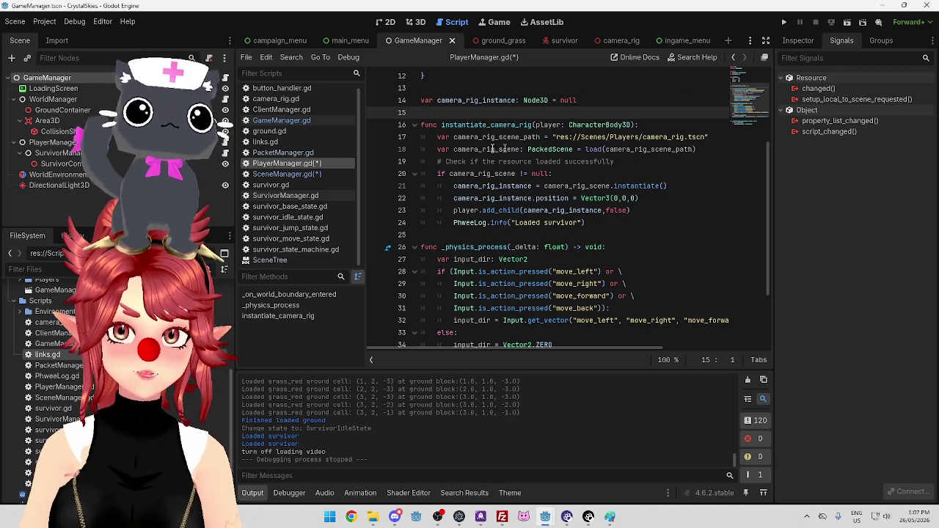
mouse_move(437, 137)
mouse_down()
mouse_move(694, 149)
mouse_move(726, 136)
mouse_move(727, 185)
mouse_up()
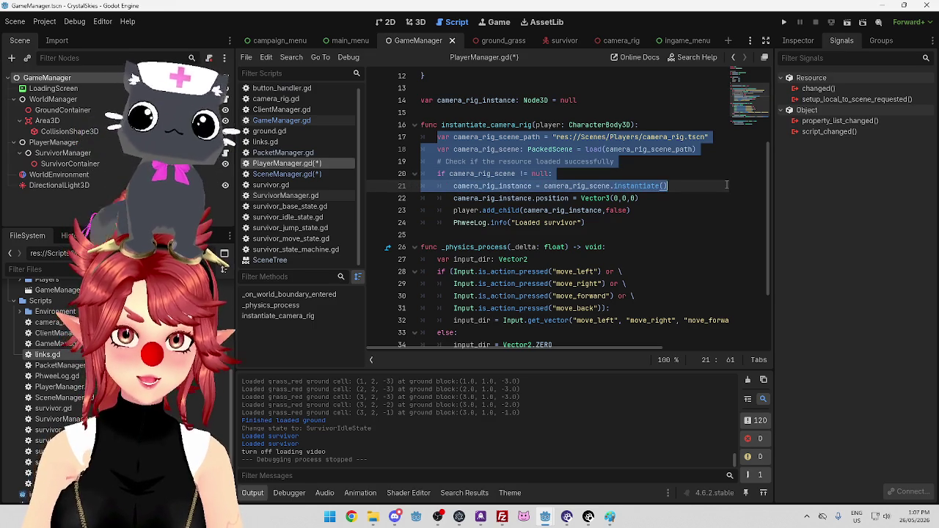
drag(726, 195, 722, 209)
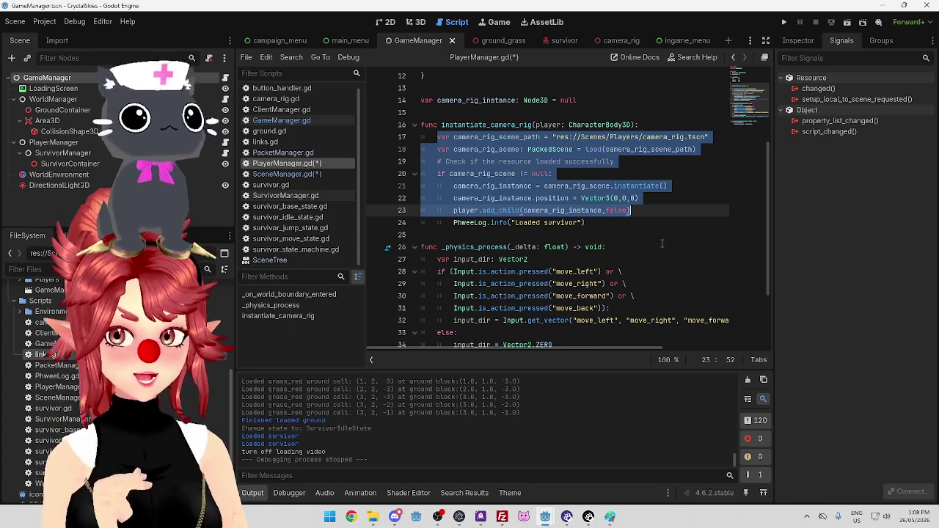
mouse_move(438, 137)
mouse_down()
mouse_move(620, 161)
mouse_move(691, 188)
mouse_up()
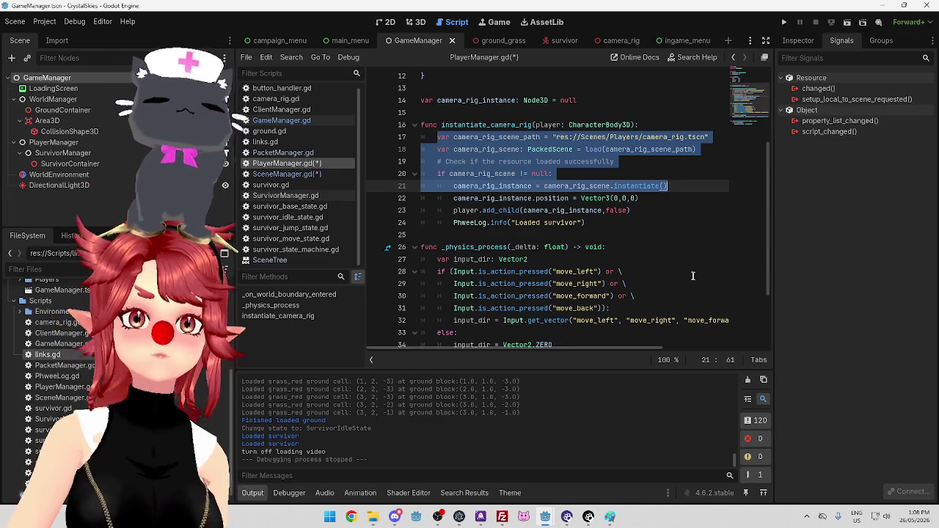
Switch the script editor to ClientManager.gd.
click(292, 108)
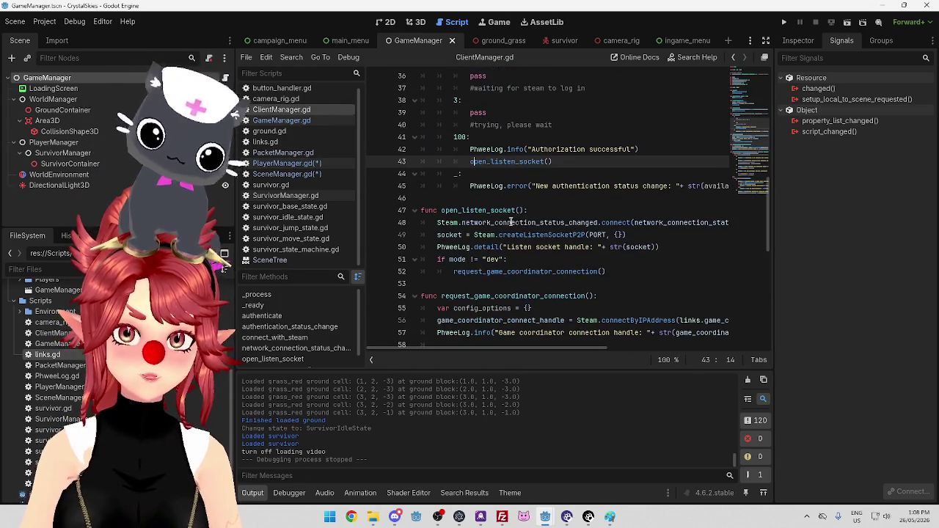
In SceneManager.gd's Add_Scene, remove the hard-coded camera rig scene path line.
click(288, 175)
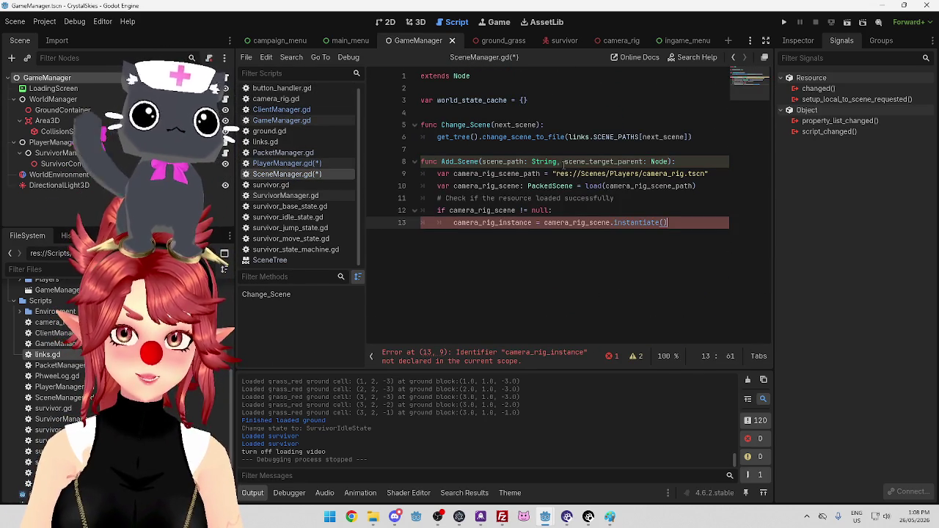
drag(483, 162, 528, 162)
key(ctrl+c)
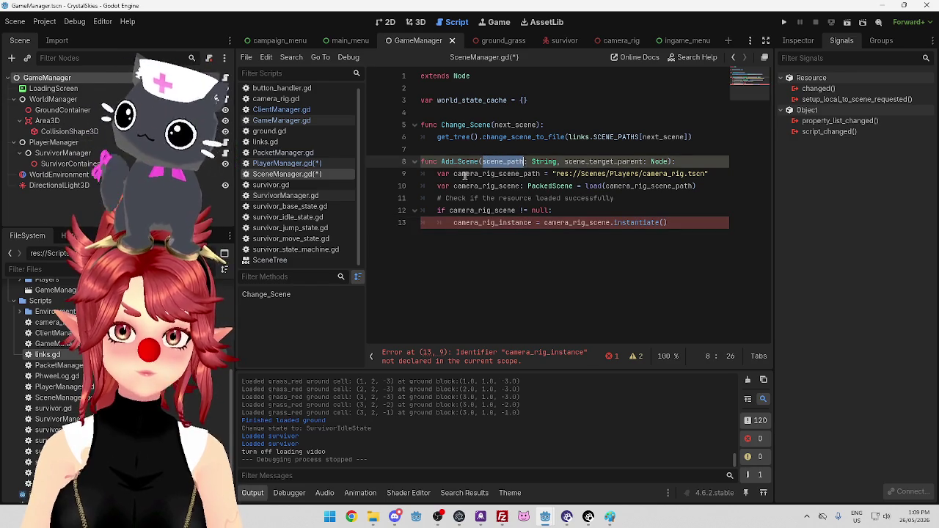
click(453, 174)
drag(453, 174, 540, 174)
key(ctrl+v)
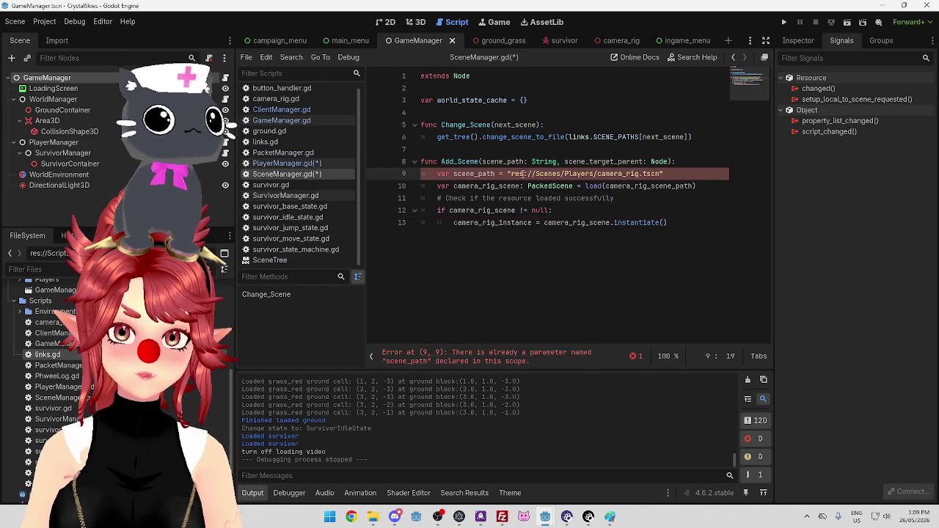
click(308, 163)
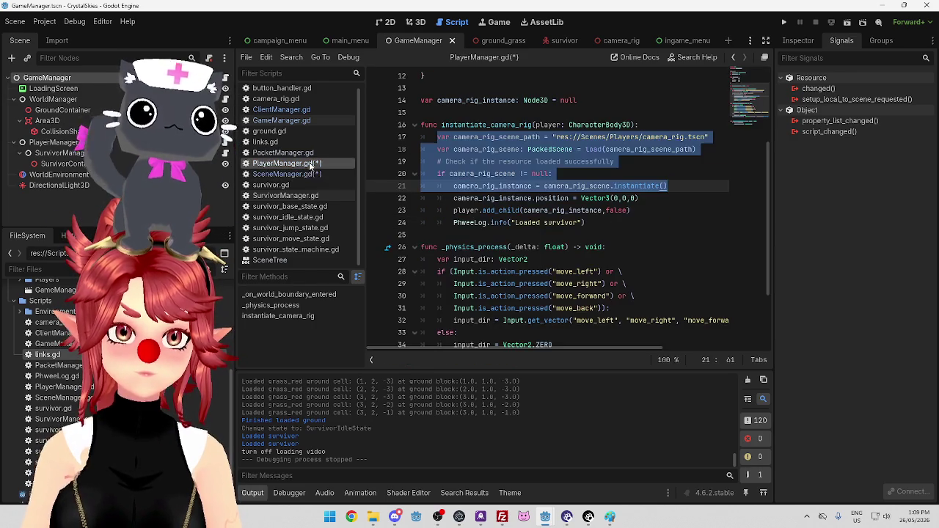
click(543, 162)
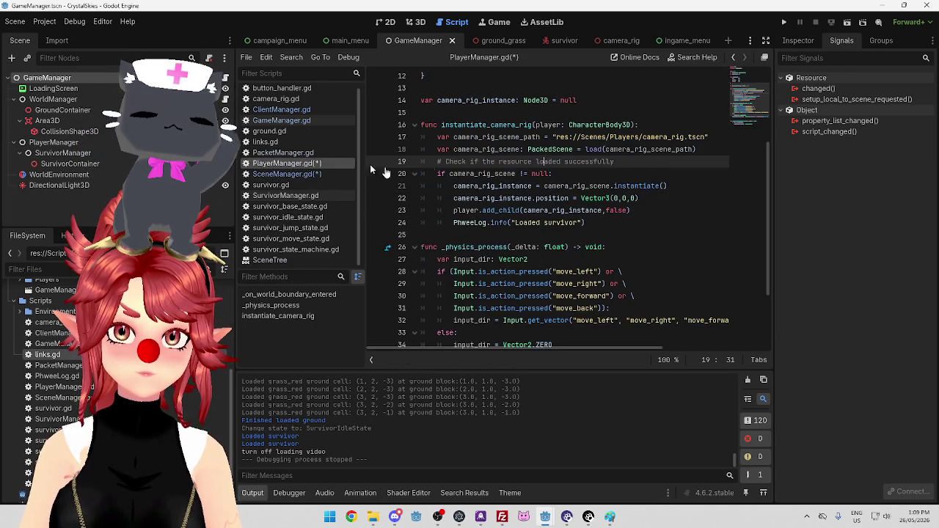
click(297, 174)
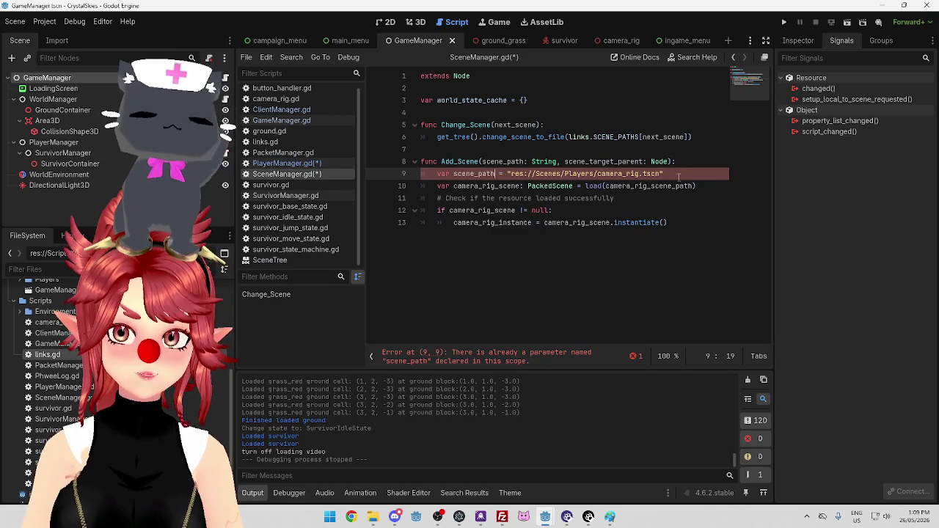
drag(664, 174, 397, 174)
key(BackSpace)
key(BackSpace)
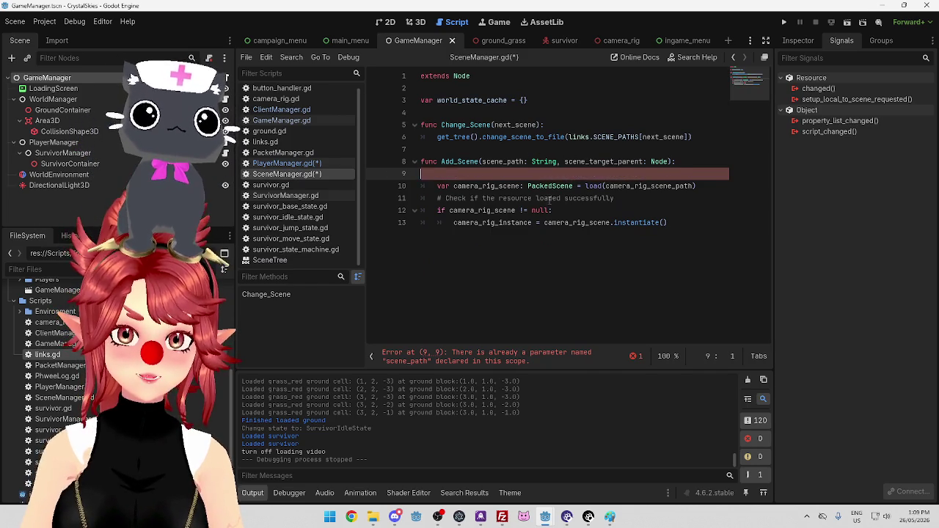
Rename the loaded variable to scene and make load() use scene_path.
drag(453, 174, 499, 174)
key(BackSpace)
click(498, 198)
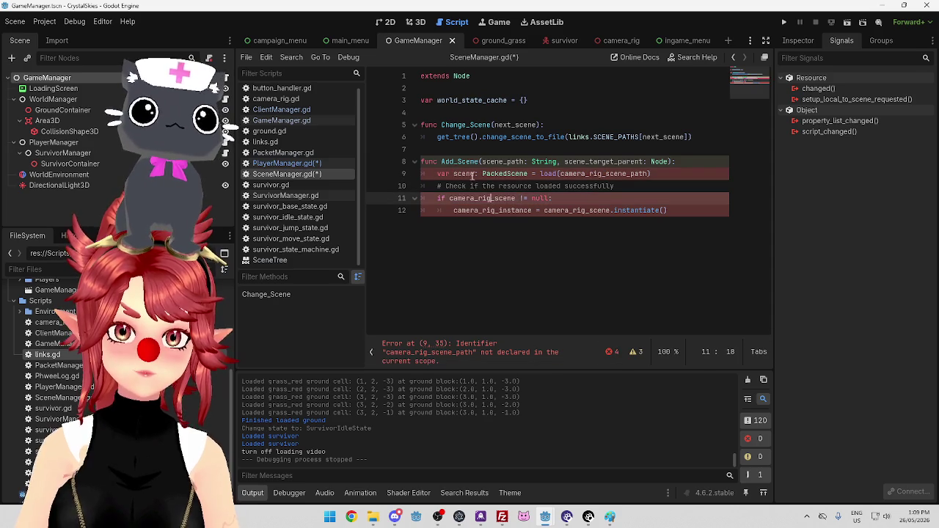
drag(482, 161, 526, 162)
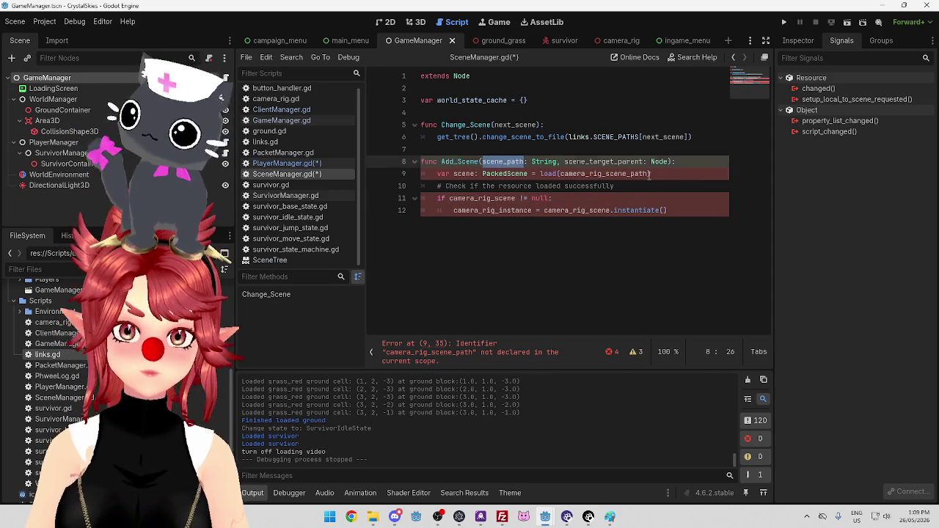
drag(649, 174, 559, 174)
key(shift+Left)
key(ctrl+v)
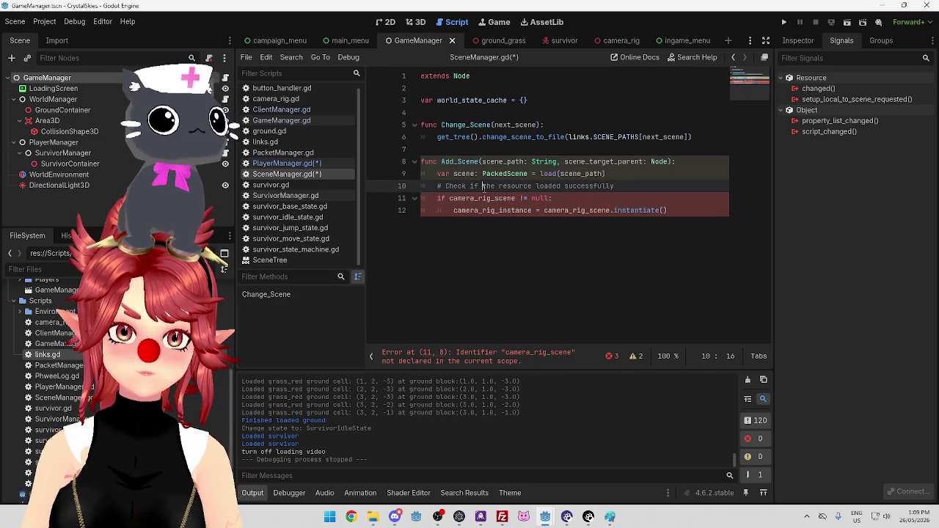
Make the null check test scene and rename the instantiated result to instance.
click(450, 198)
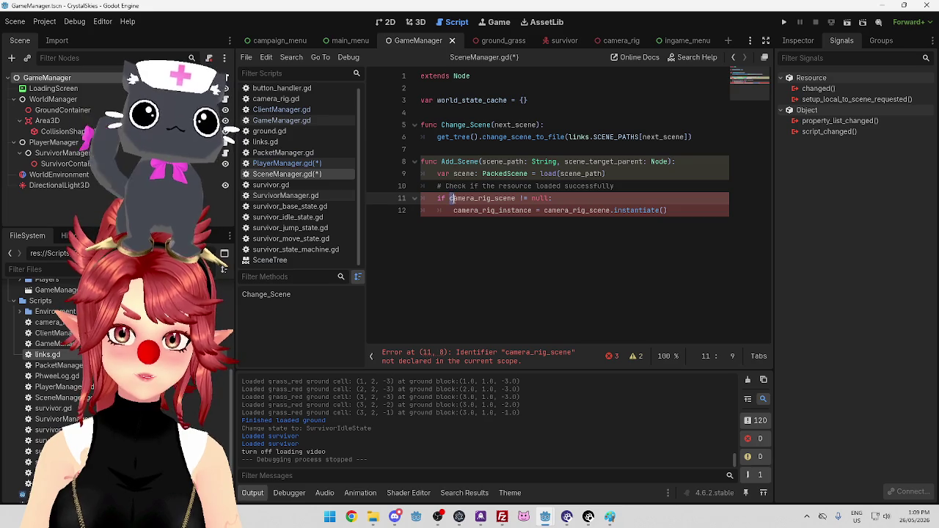
drag(494, 199, 449, 198)
key(BackSpace)
click(510, 211)
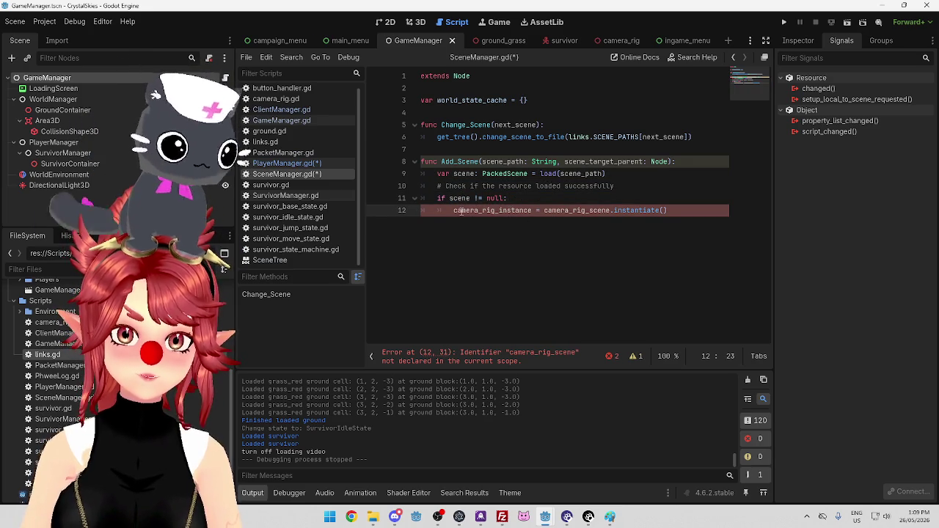
drag(453, 211, 547, 211)
key(BackSpace)
key(BackSpace)
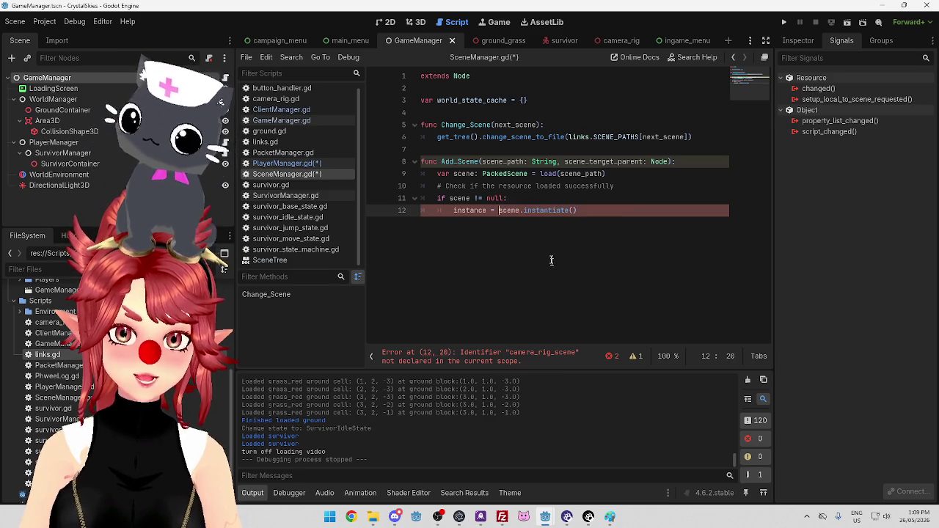
click(580, 218)
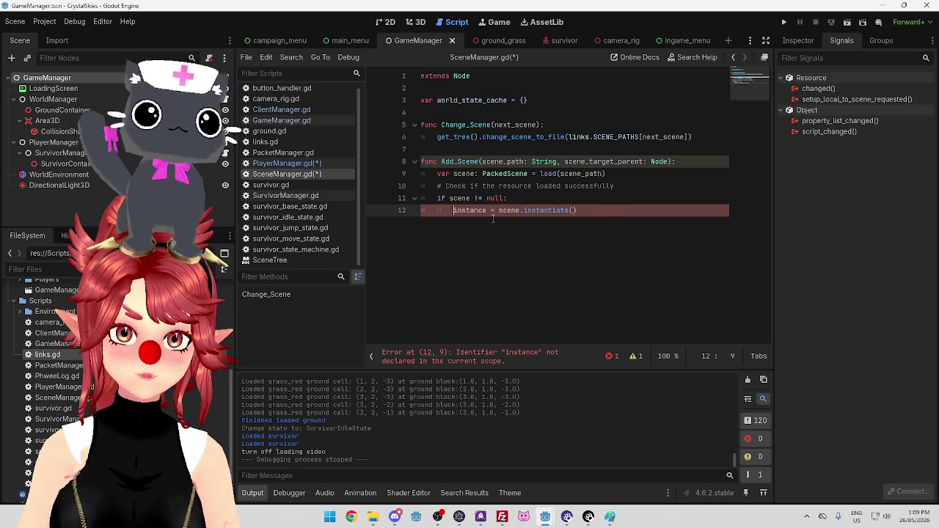
Drop the scene_target_parent parameter and declare Add_Scene's return type as -> Node.
text(var)
drag(559, 162, 672, 162)
key(BackSpace)
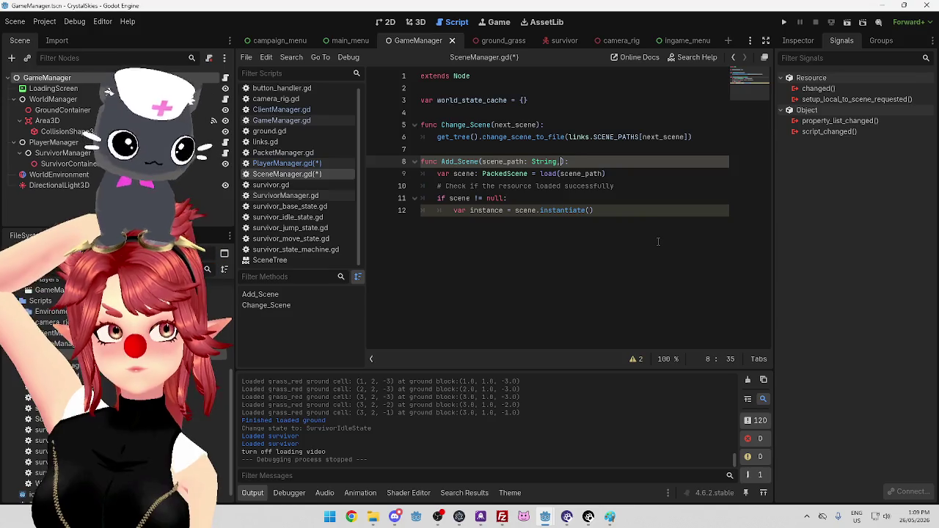
text():)
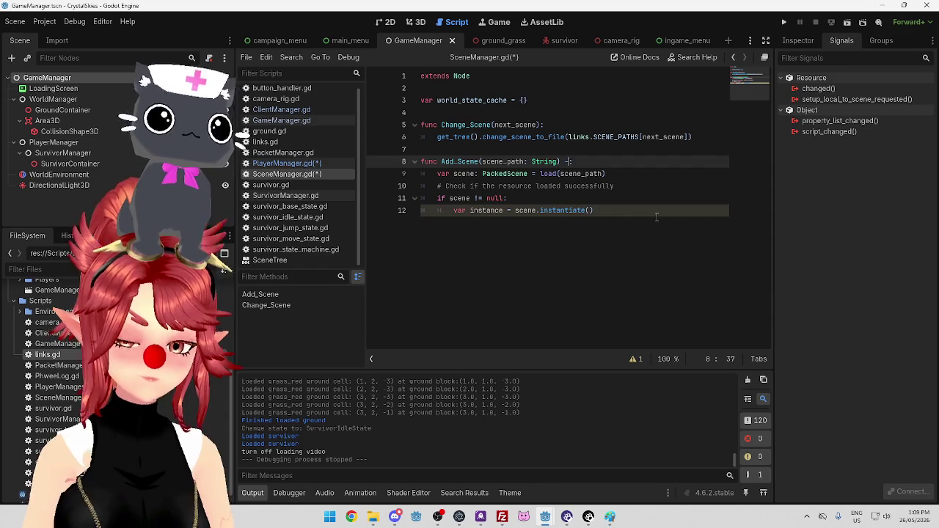
text(:)
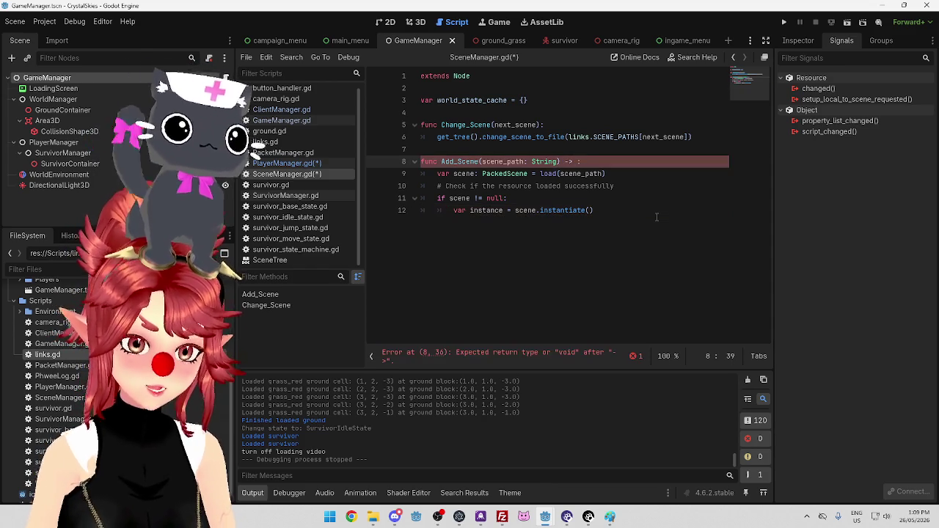
text(Node)
key(Return)
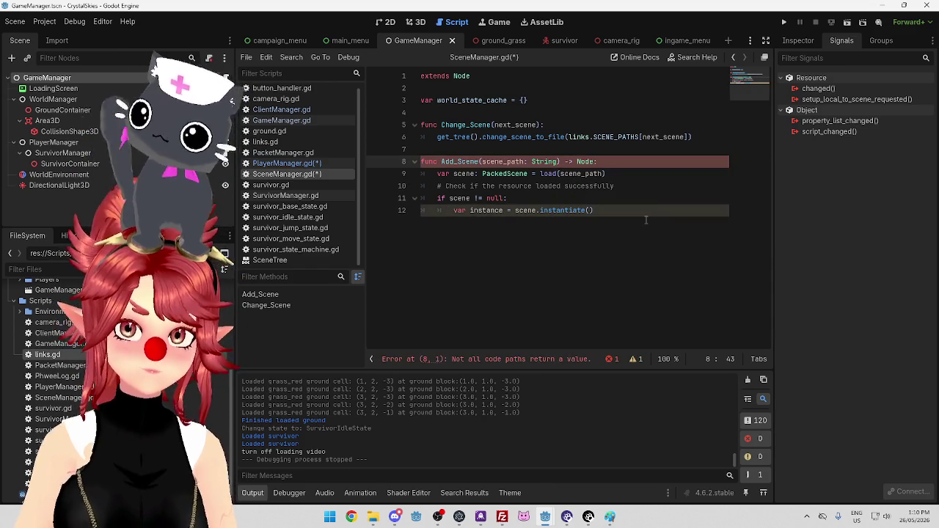
Turn line 12 into return instance = scene.instantiate() and add a closing return null.
drag(454, 212, 465, 210)
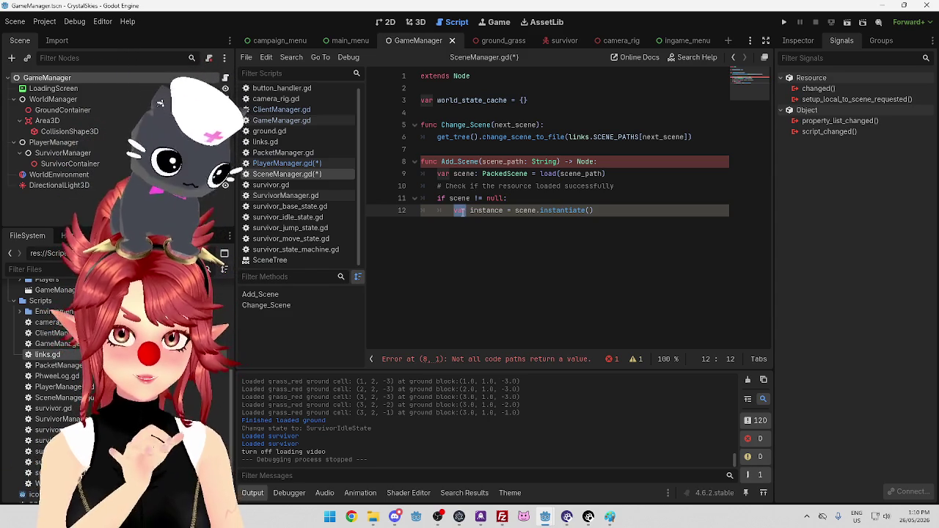
text(return)
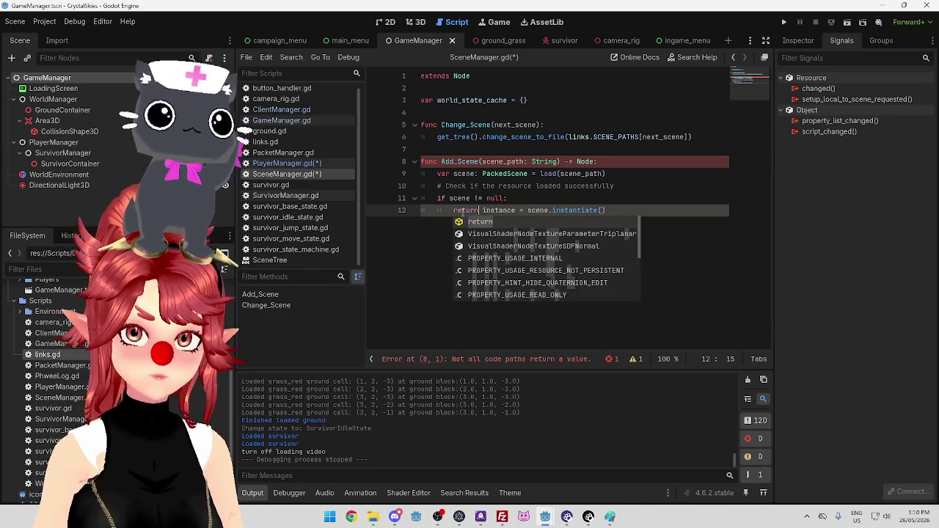
click(463, 211)
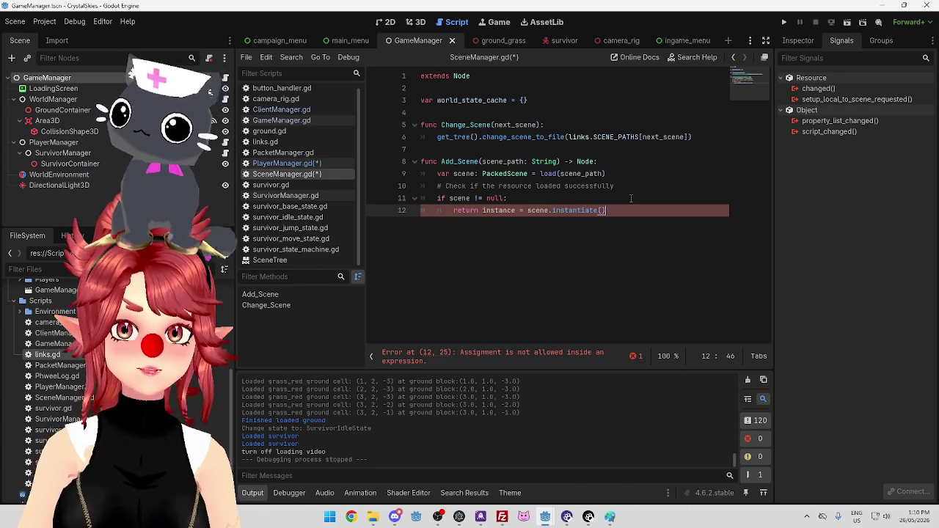
key(Return)
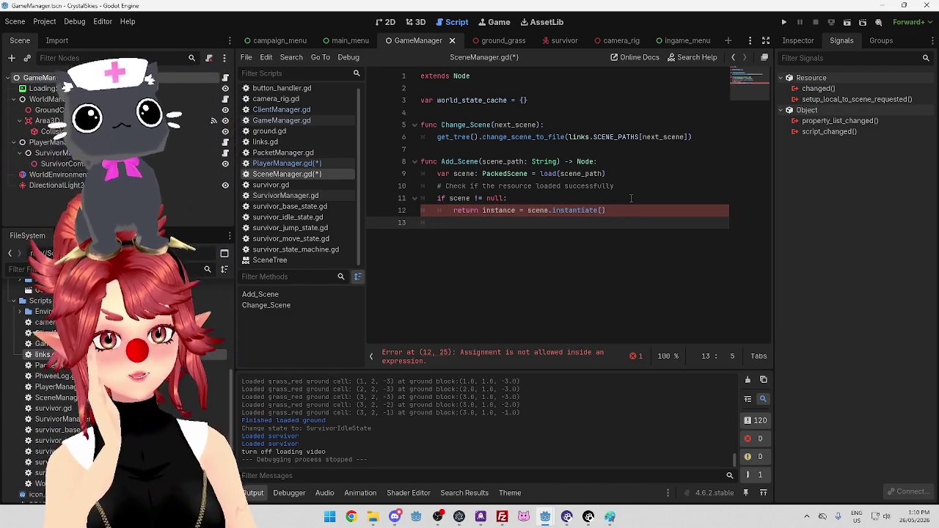
text(return null)
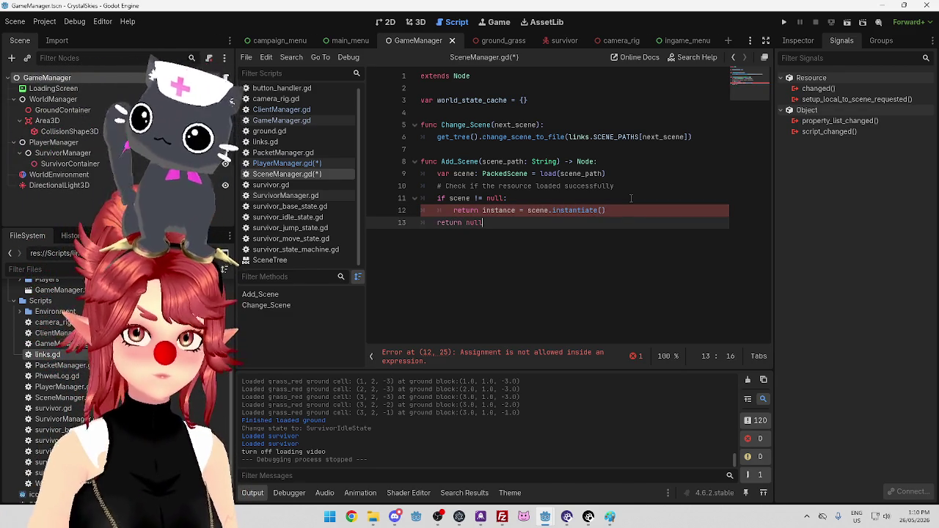
click(618, 185)
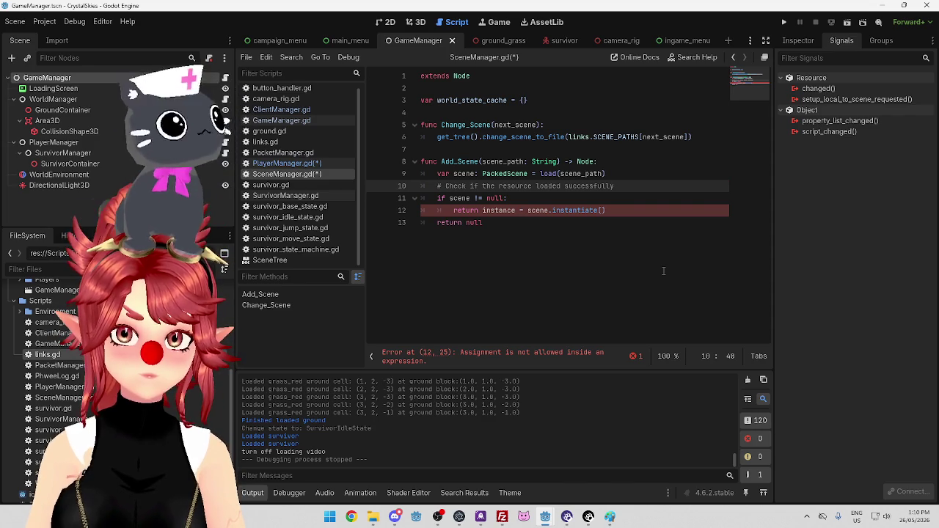
Remove return from line 12 and make the final line return instance instead of null.
click(482, 224)
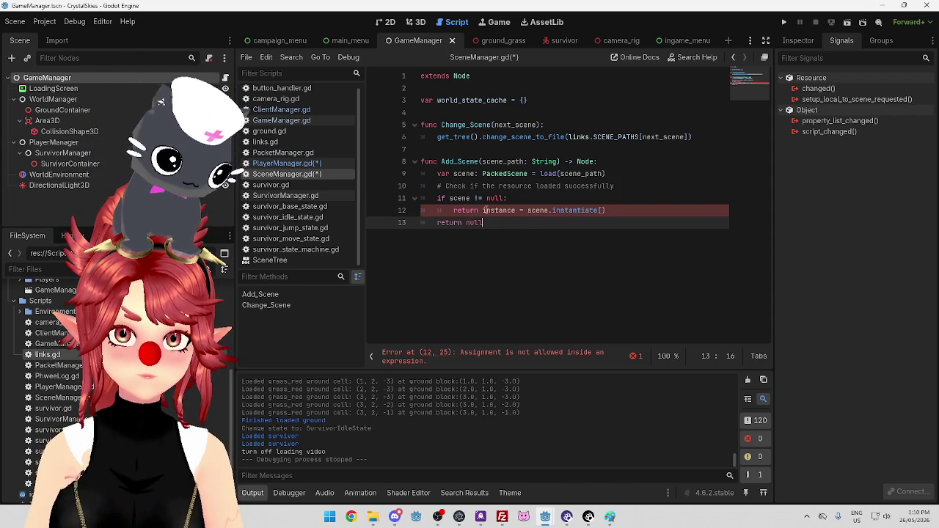
double_click(454, 210)
key(Delete)
key(Delete)
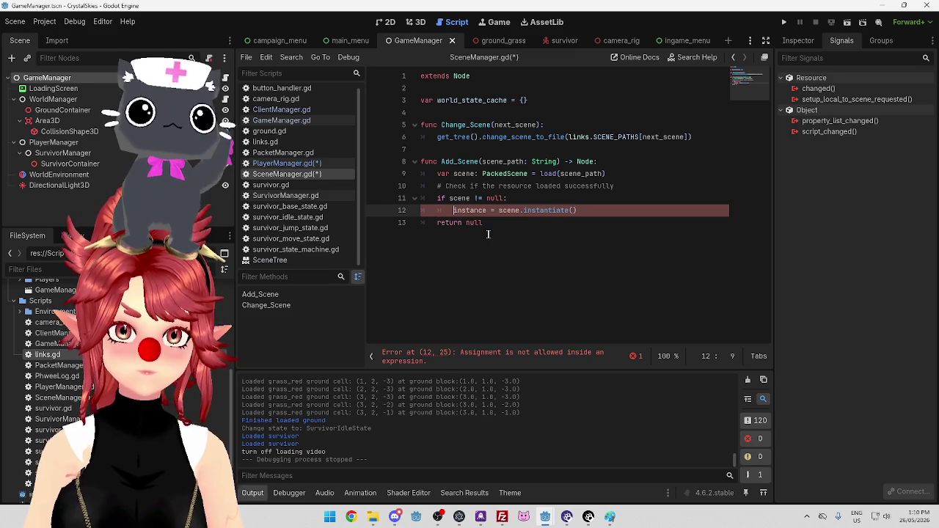
click(534, 224)
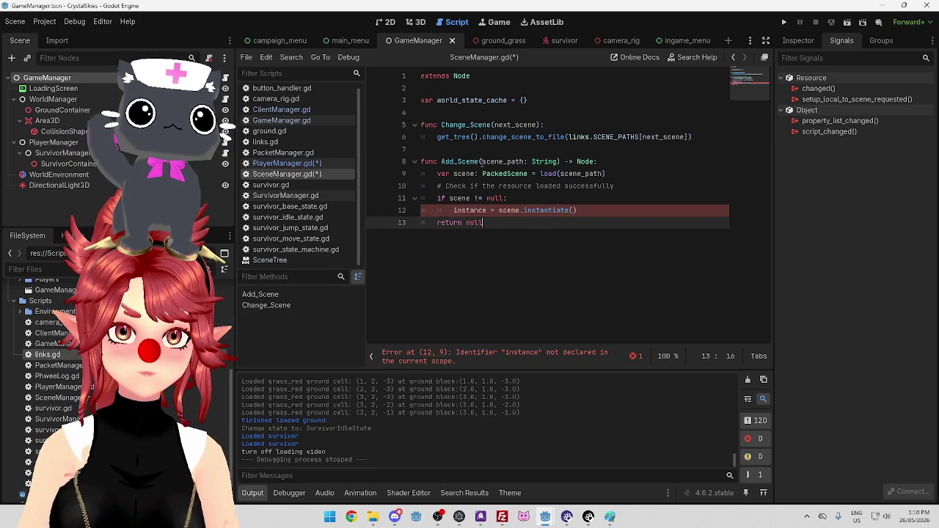
click(455, 210)
text(var)
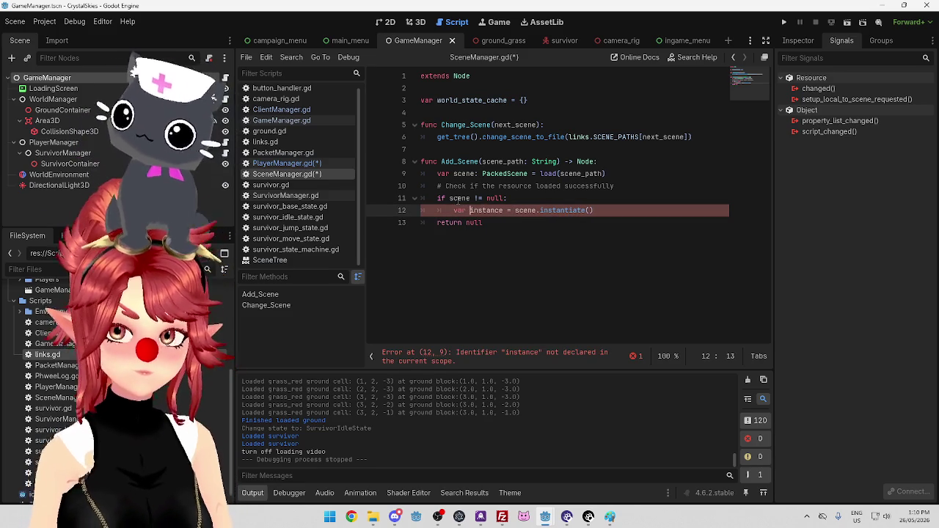
click(490, 222)
double_click(485, 211)
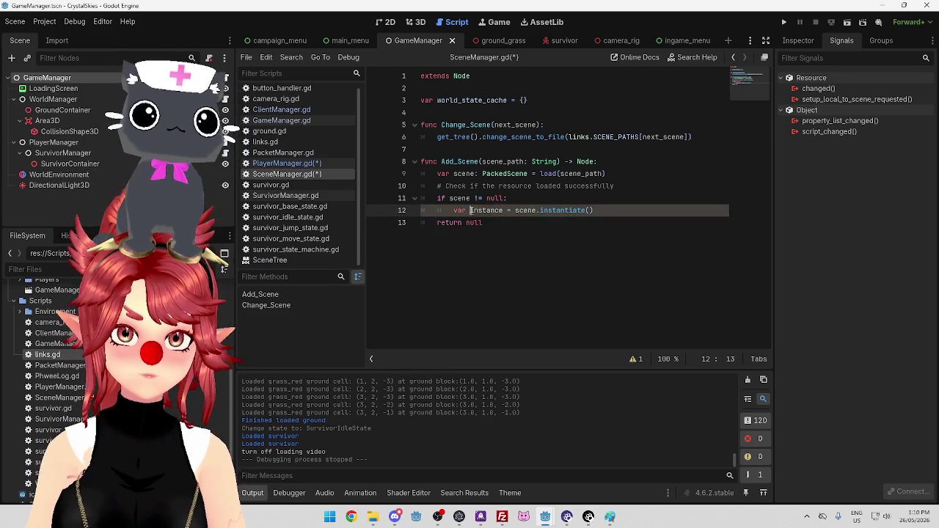
key(ctrl+c)
double_click(474, 223)
key(ctrl+v)
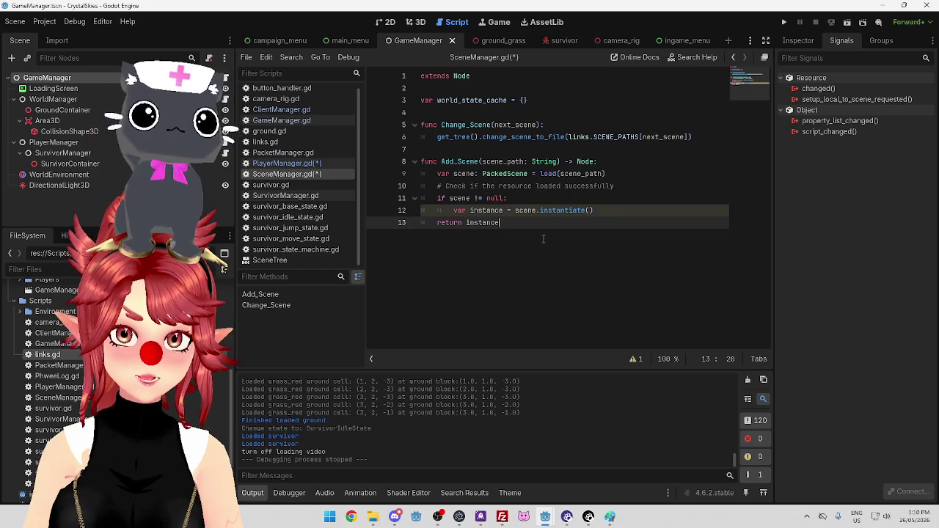
key(Up)
key(Up)
click(613, 223)
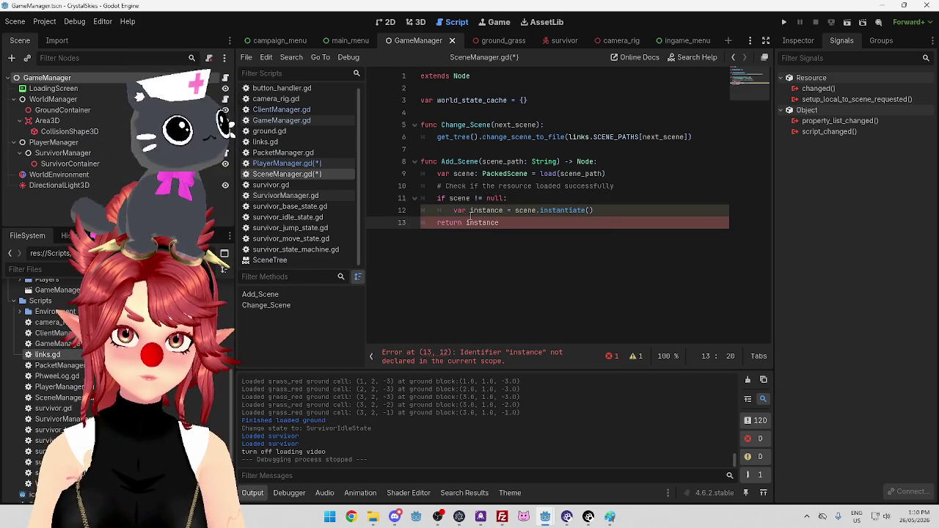
Declare var instance: Node after line 9, leaving line 12 as a plain assignment.
drag(454, 211, 506, 210)
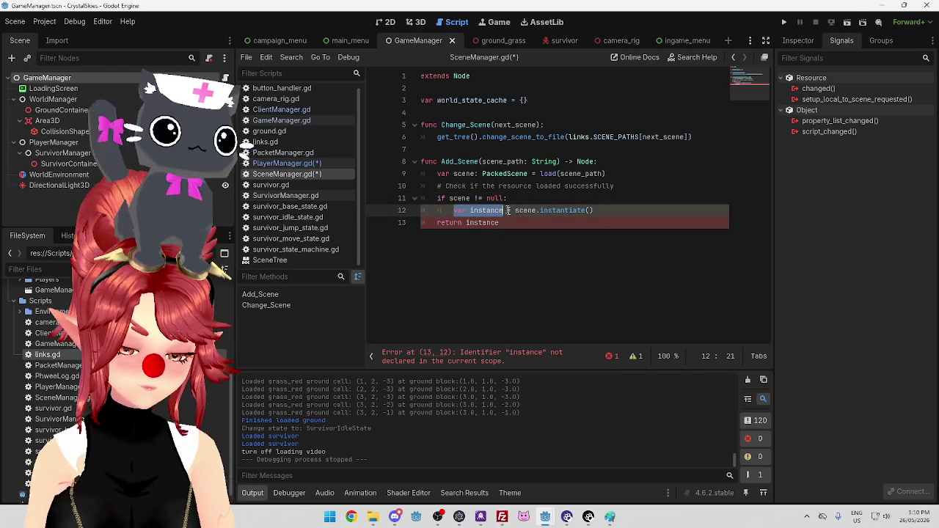
key(ctrl+c)
click(616, 174)
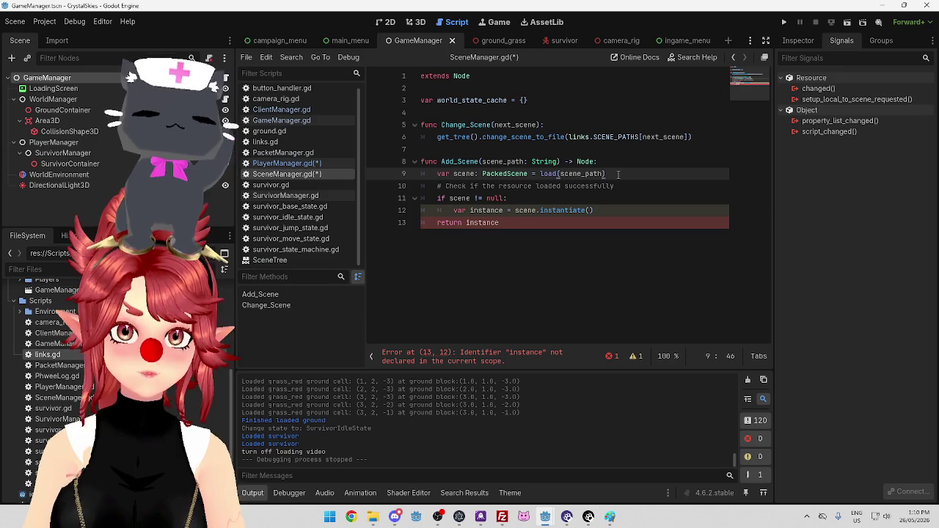
key(Return)
key(ctrl+v)
text(: Node)
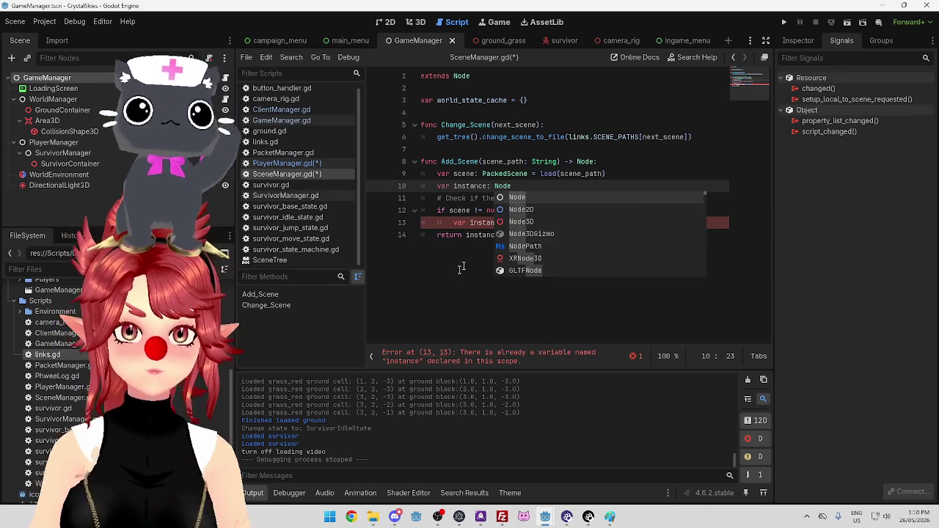
key(Escape)
key(Down)
key(Down)
key(Down)
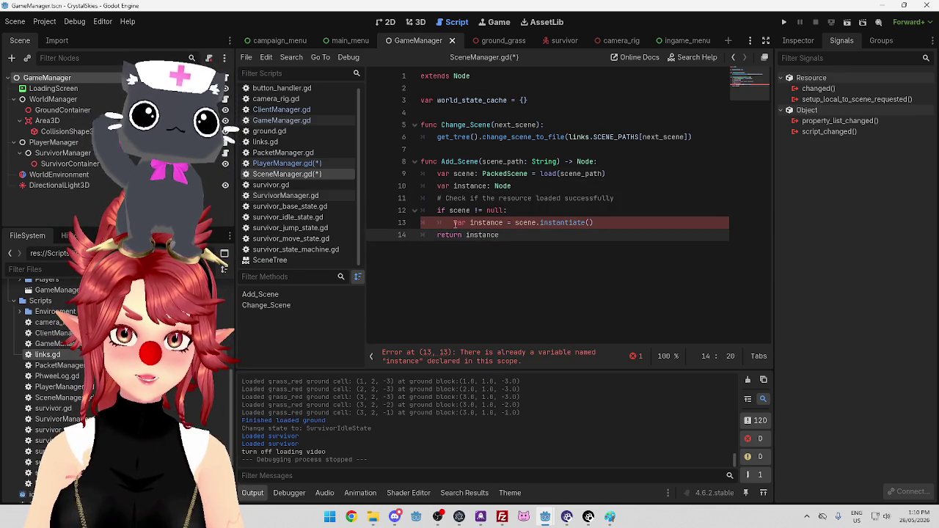
drag(454, 223, 470, 223)
key(BackSpace)
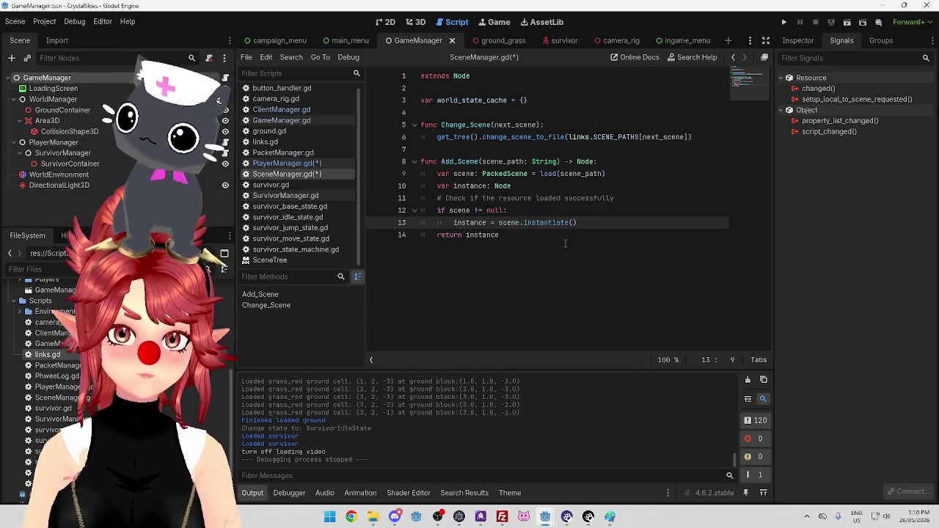
Save all scripts, then return to GameManager.gd after checking the other scripts.
click(622, 237)
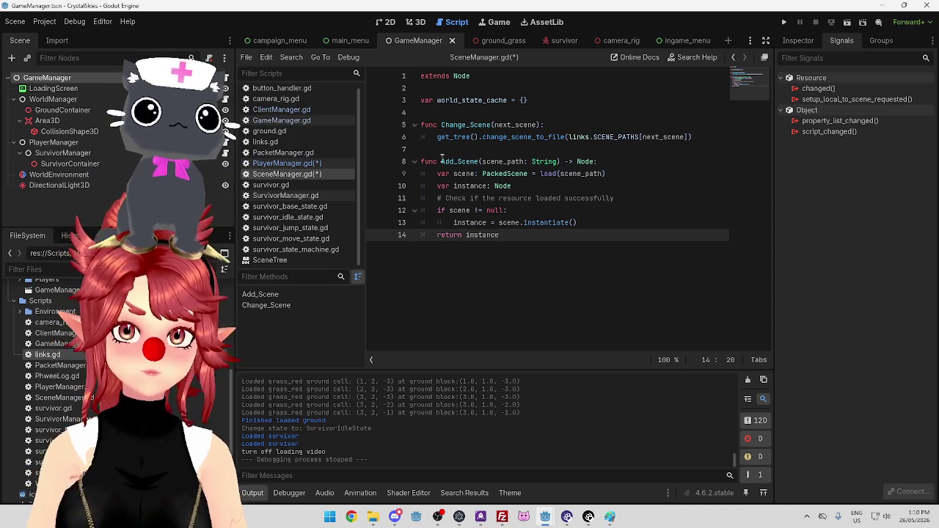
key(ctrl+s)
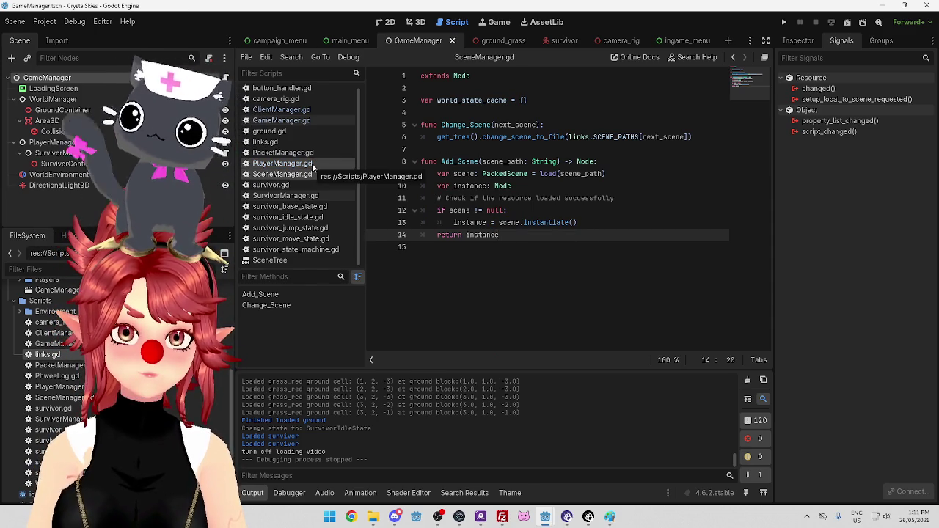
click(312, 163)
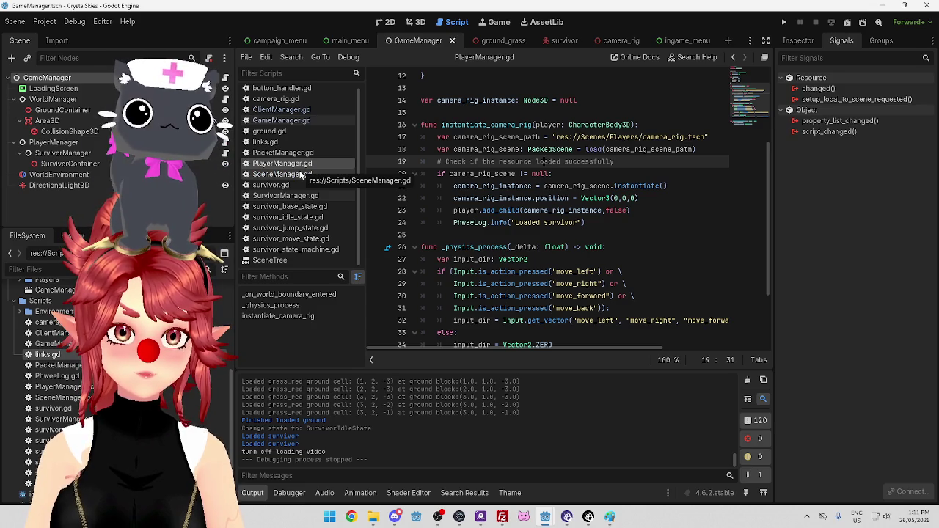
click(301, 174)
click(294, 121)
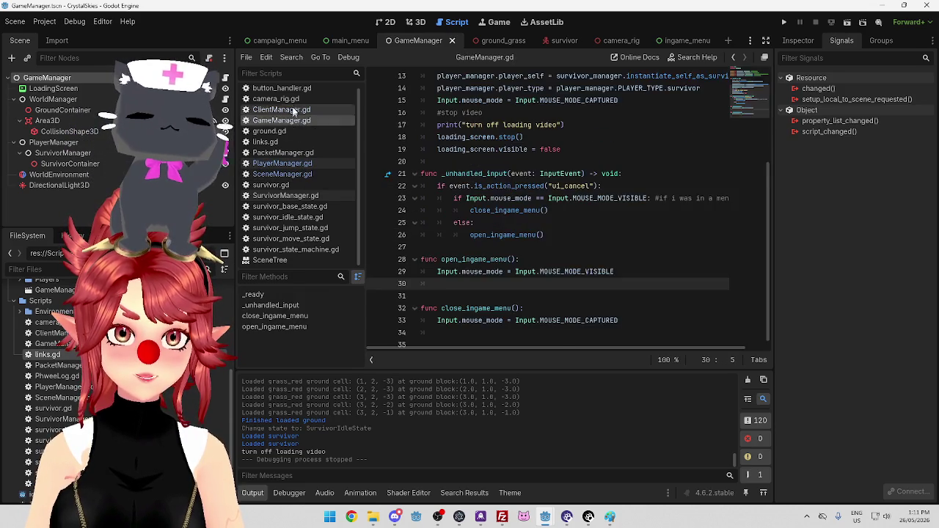
click(294, 109)
click(294, 120)
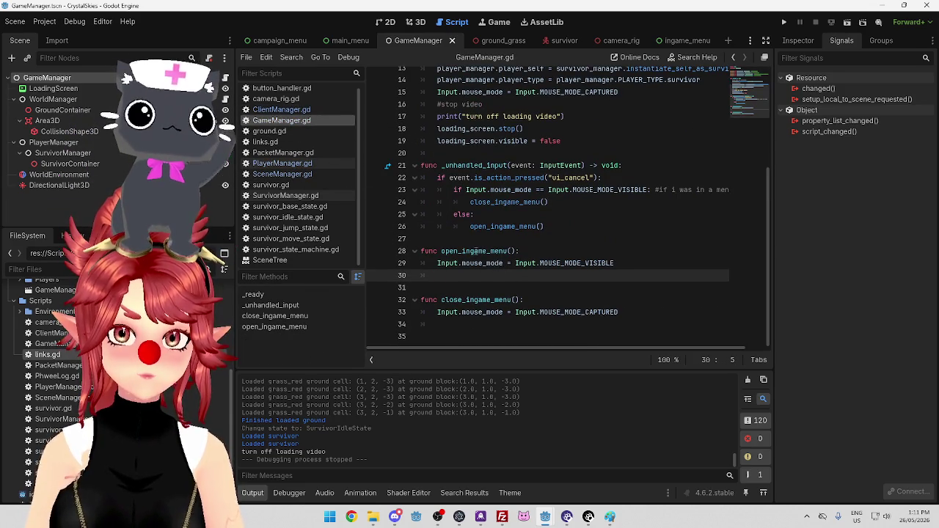
click(283, 174)
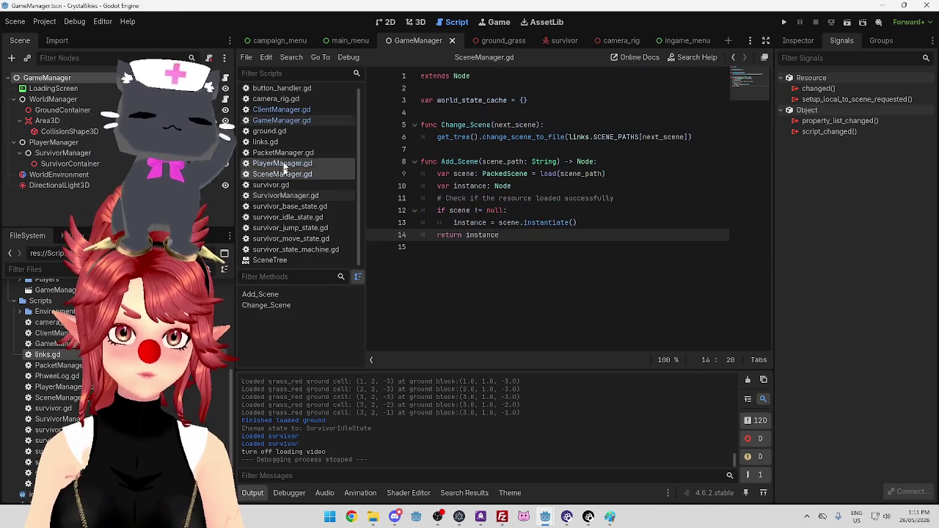
click(291, 125)
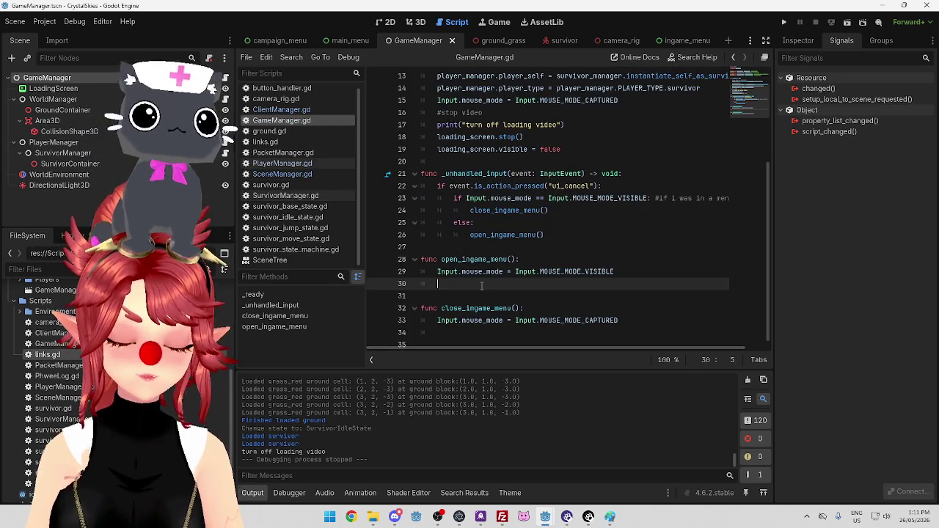
Insert a SceneManager.Add_Scene call in open_ingame_menu via autocomplete.
text(sc)
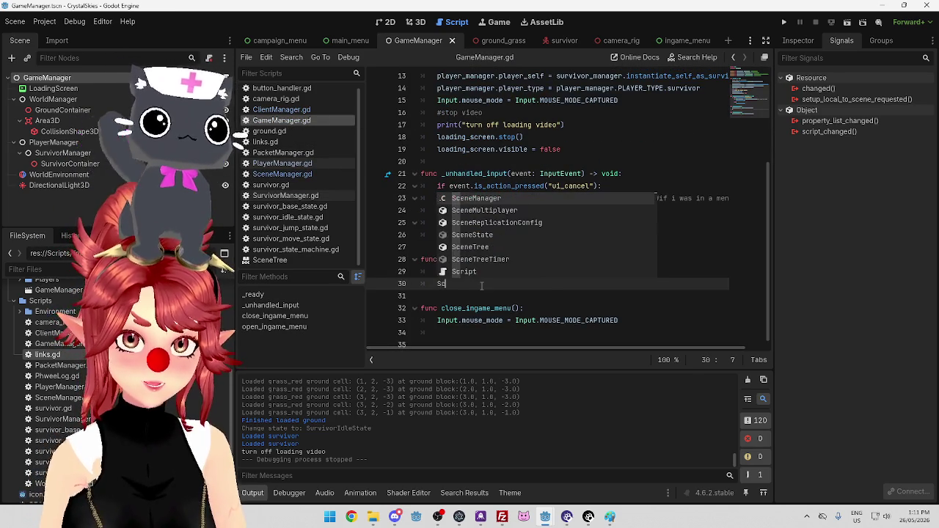
key(Return)
text(.add)
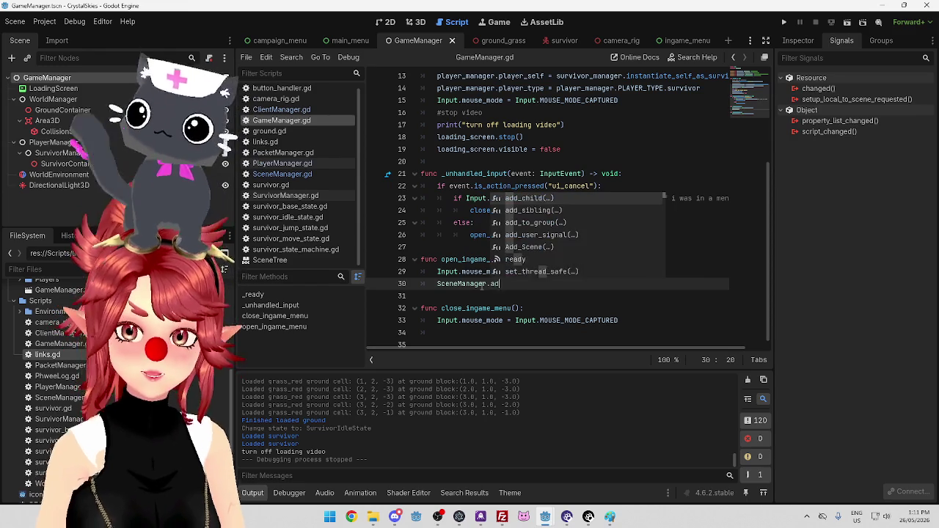
key(Down)
key(Down)
key(Down)
key(Return)
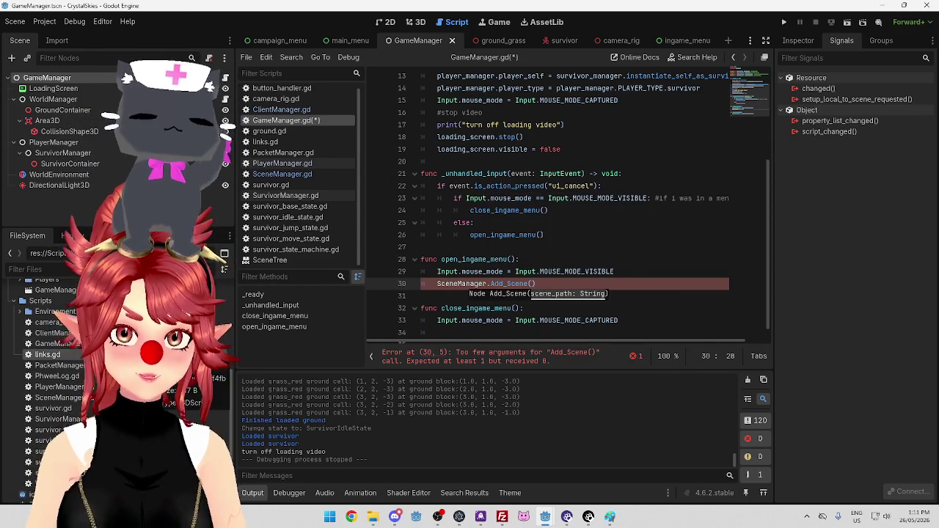
scroll(569, 255, up, 5)
scroll(569, 255, down, 4)
scroll(568, 255, up, 4)
scroll(571, 264, down, 5)
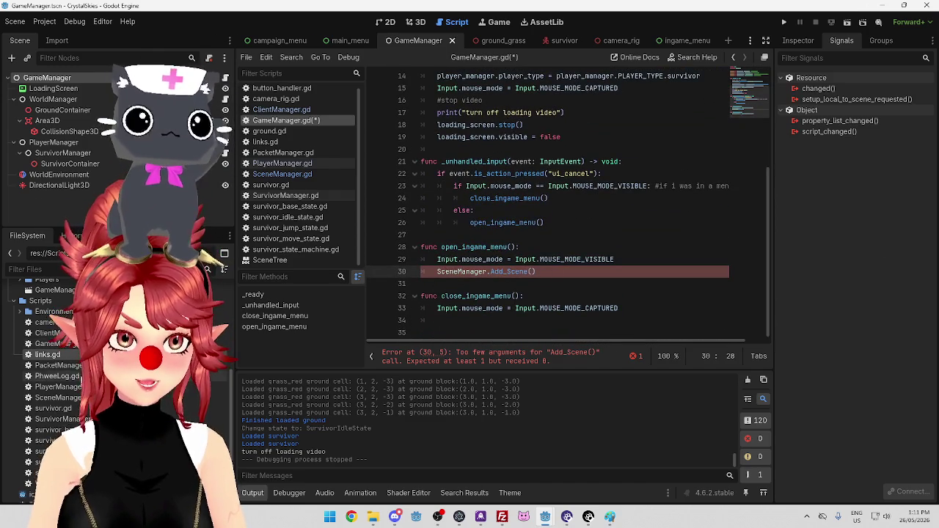
scroll(90, 403, down, 1)
scroll(66, 393, up, 5)
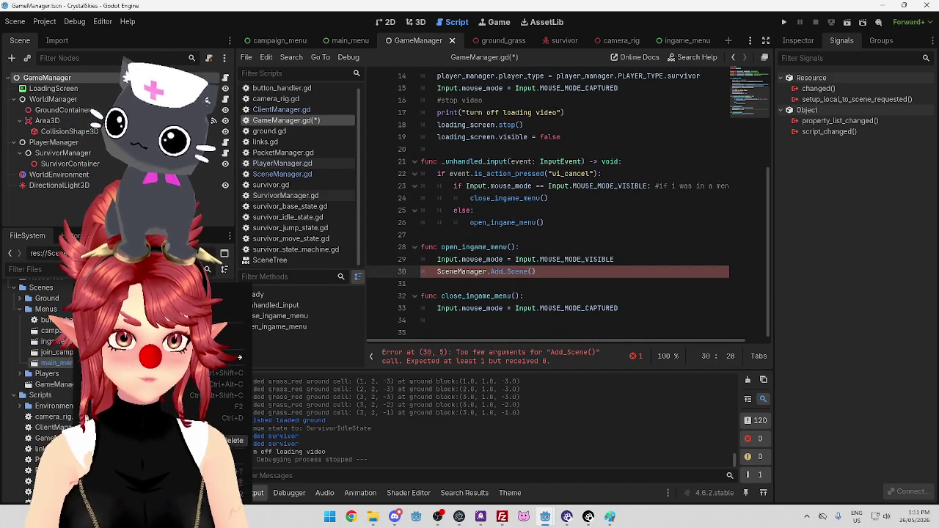
Pass "res://Scenes/Menus/main_menu.tscn" as the quoted argument and start a new line.
key(ctrl+v)
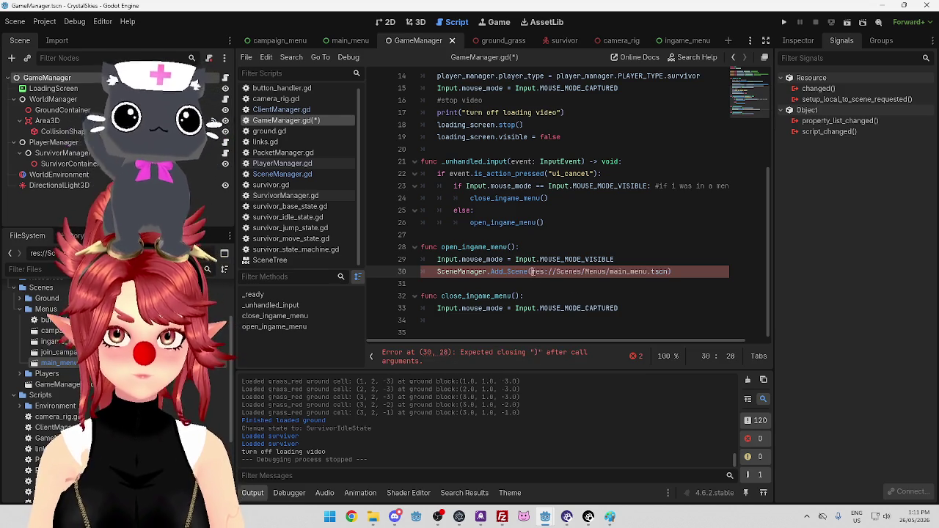
triple_click(534, 272)
drag(532, 272, 669, 271)
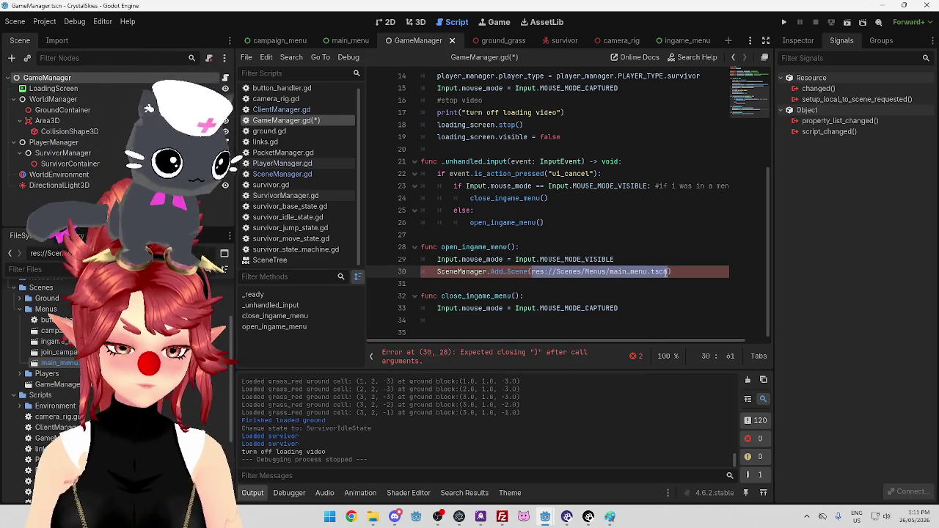
text(")
click(472, 286)
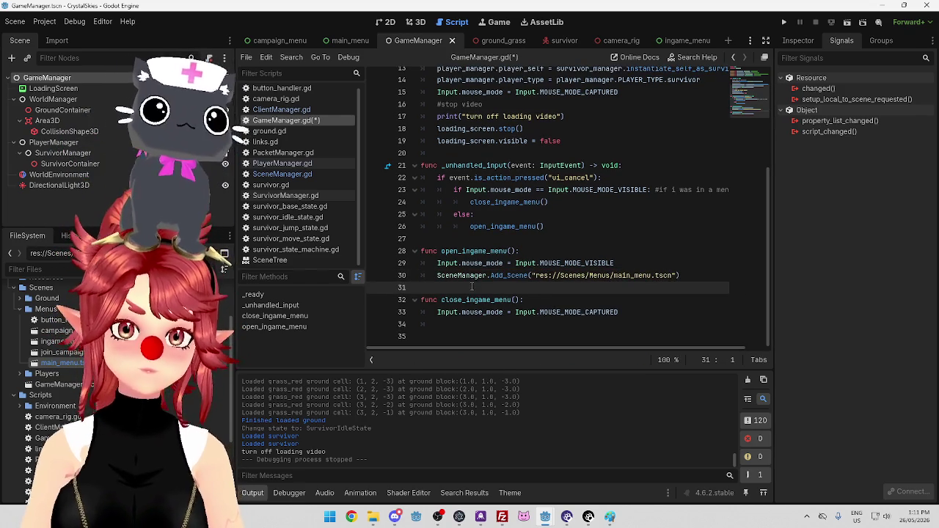
click(685, 277)
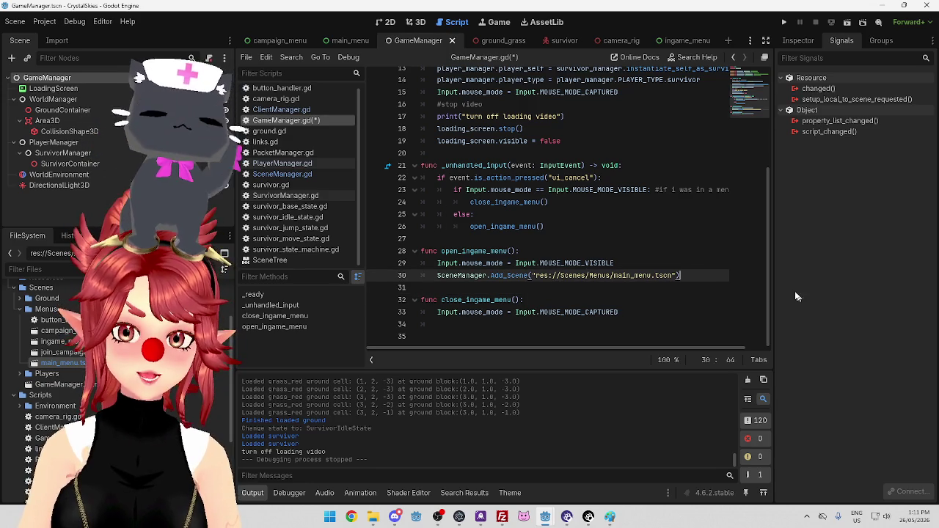
key(Return)
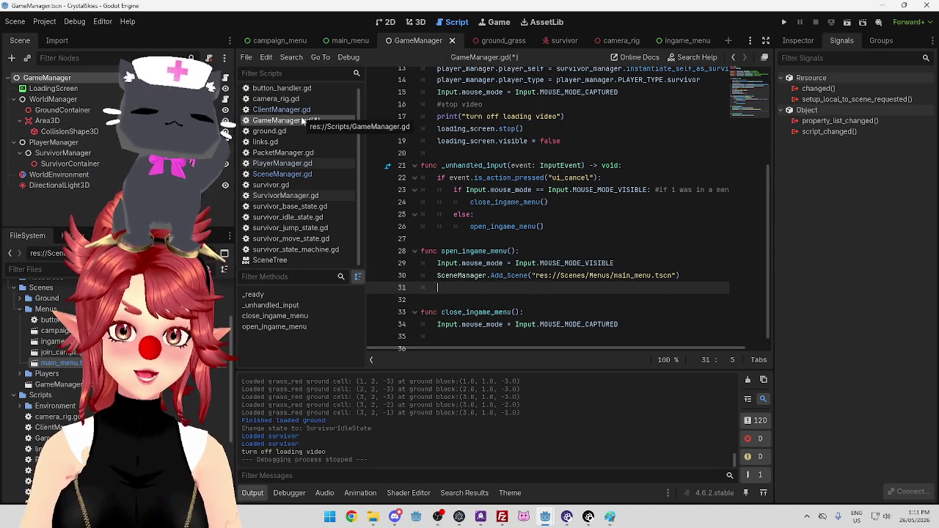
Bring PlayerManager.gd's add_child call into line 31, dropping its player. prefix.
click(282, 163)
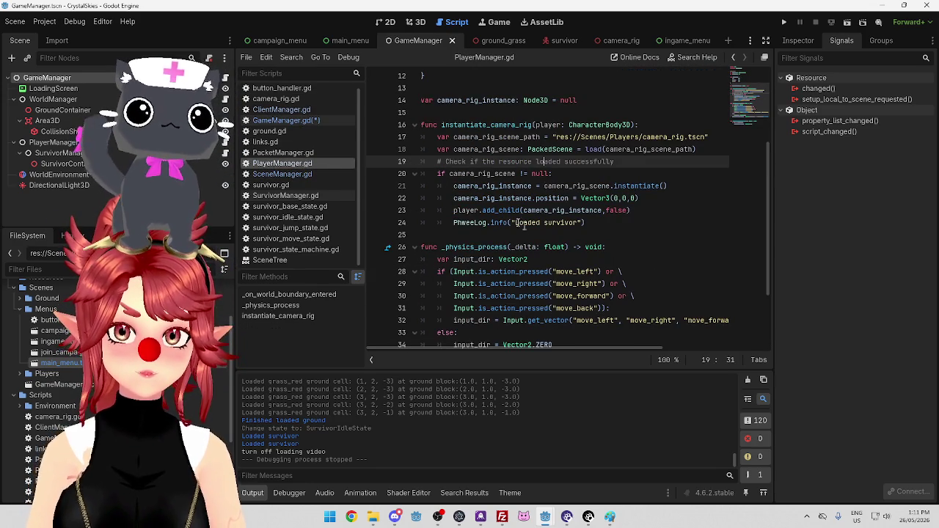
drag(454, 210, 649, 214)
key(ctrl+c)
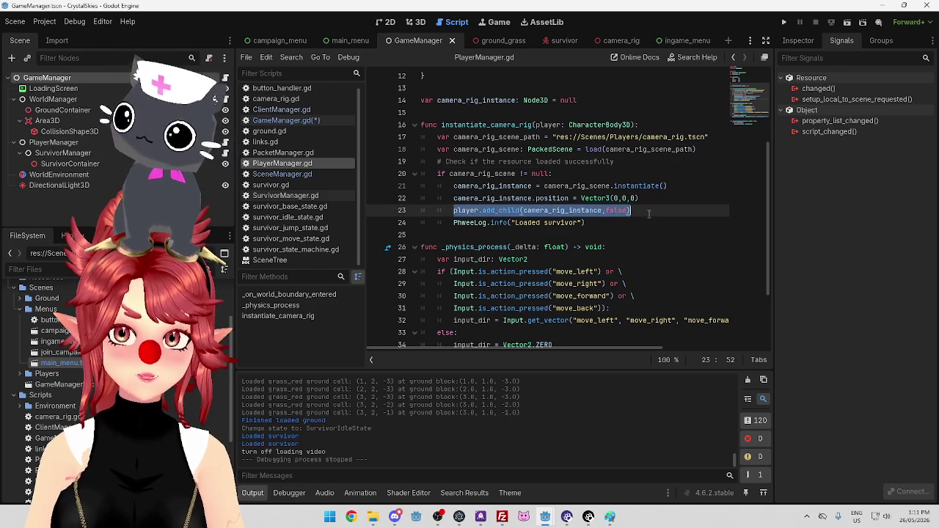
click(285, 120)
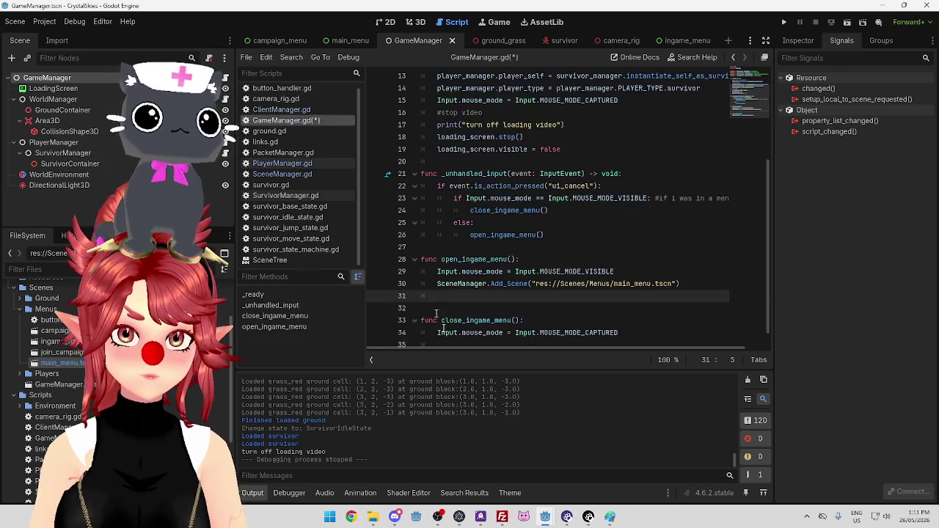
key(ctrl+v)
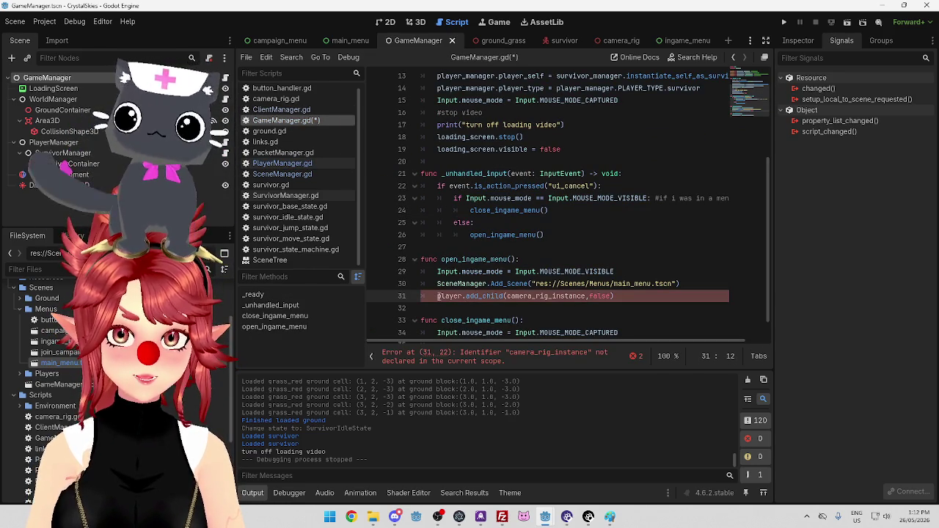
drag(438, 296, 464, 296)
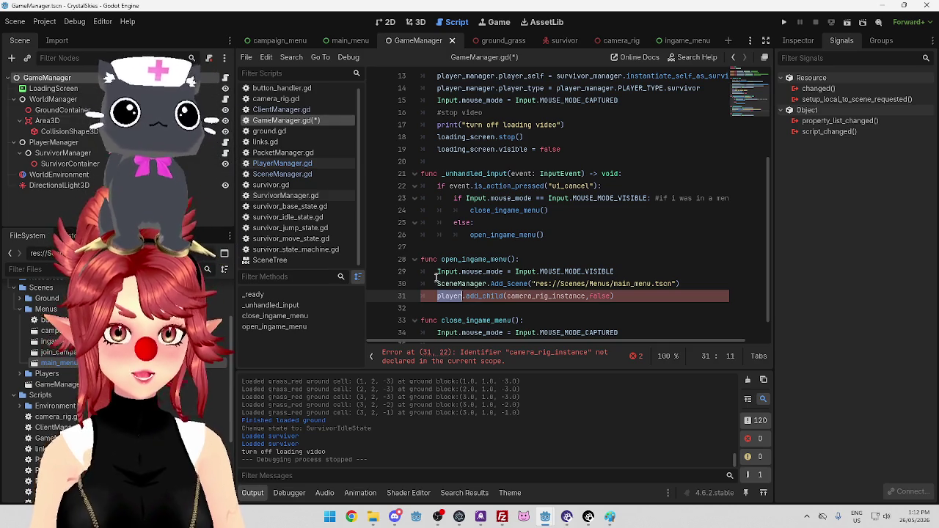
scroll(438, 273, up, 4)
scroll(519, 289, down, 5)
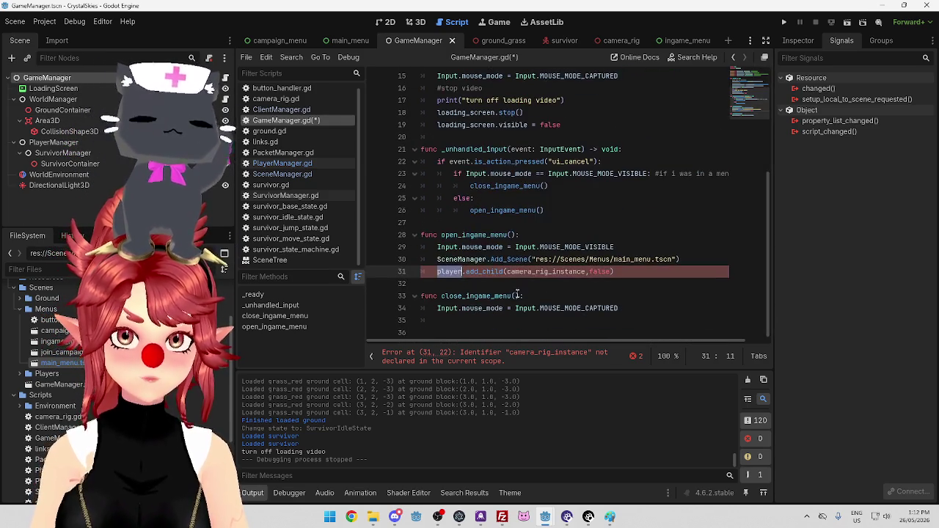
key(Delete)
key(Delete)
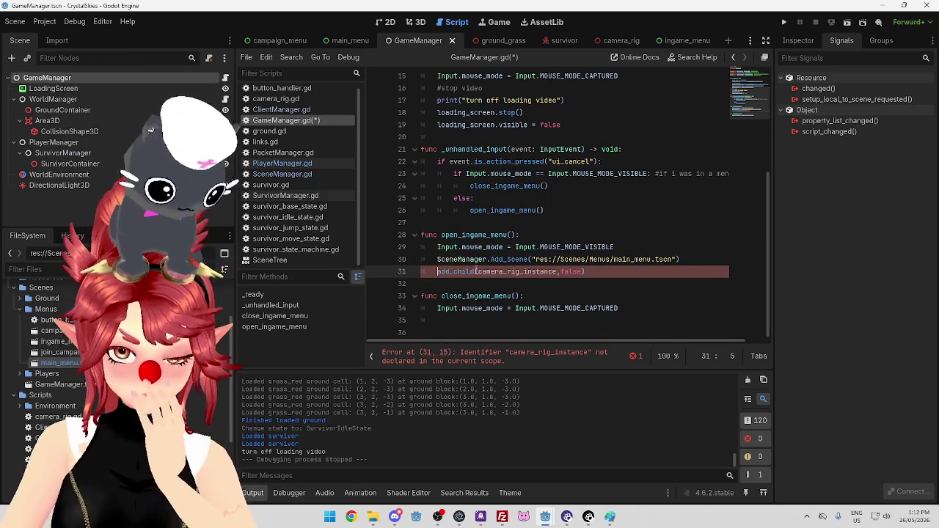
Store the Add_Scene result in a new variable: var ingame_menu = on line 30.
click(493, 259)
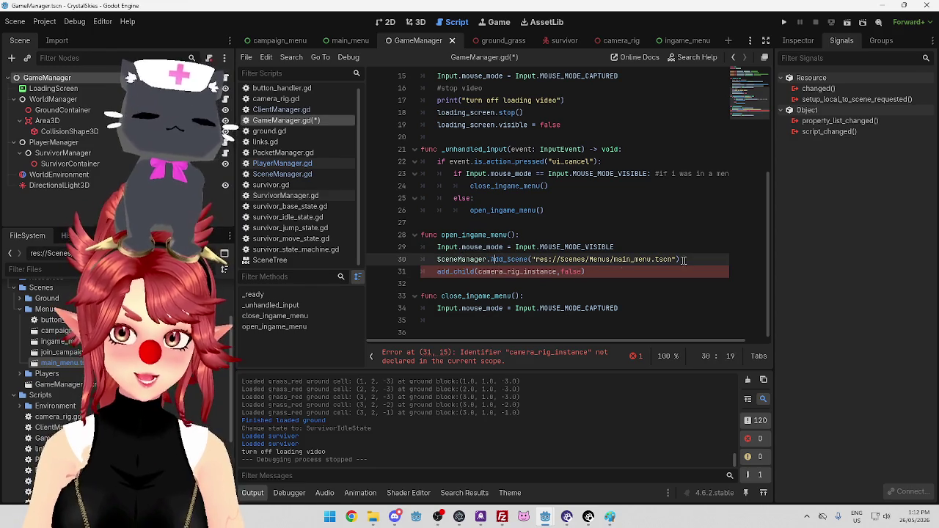
click(339, 175)
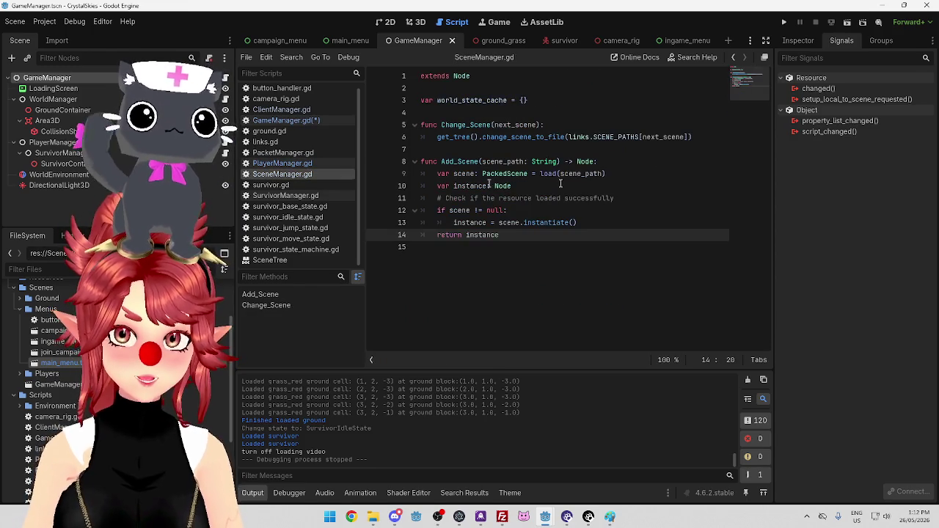
click(294, 119)
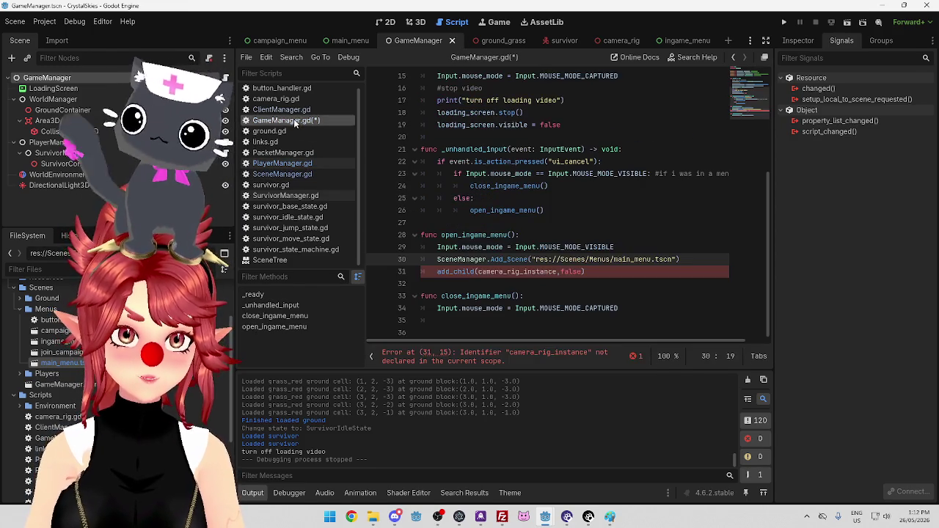
click(437, 259)
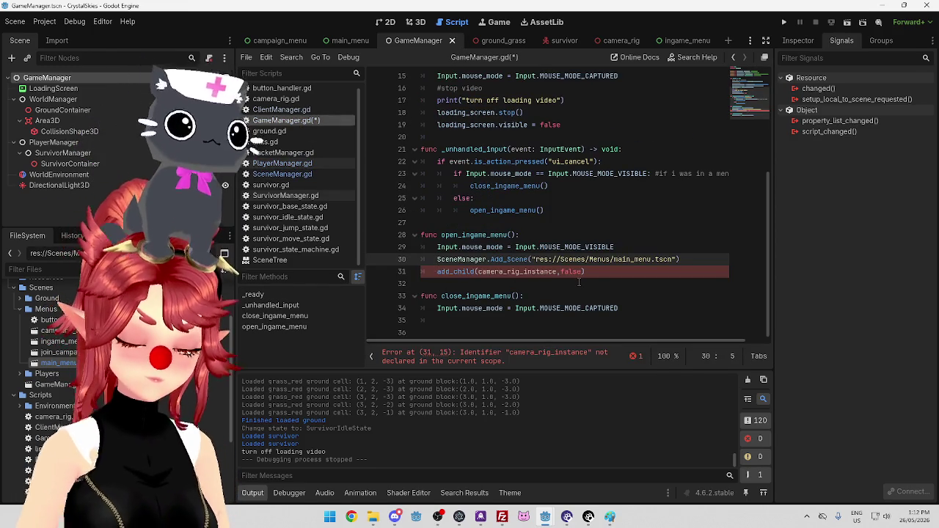
text(ingame)
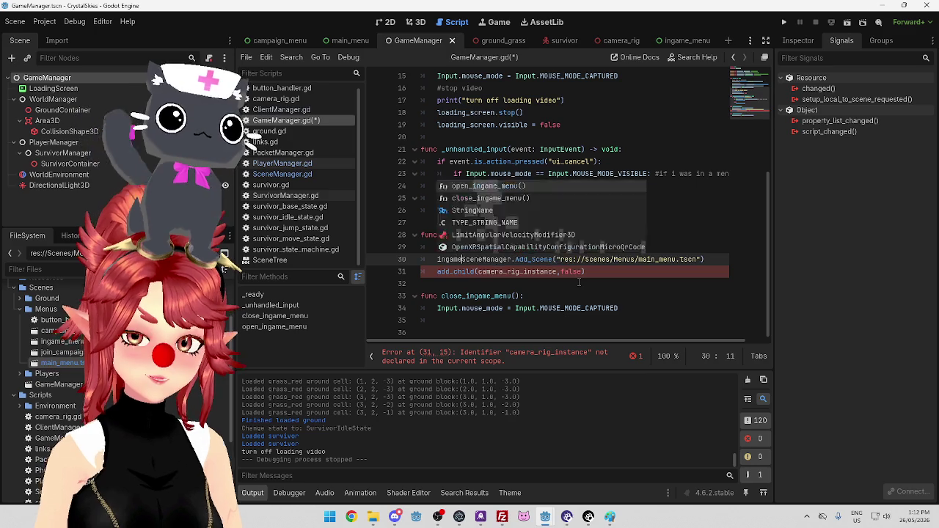
text(_menu)
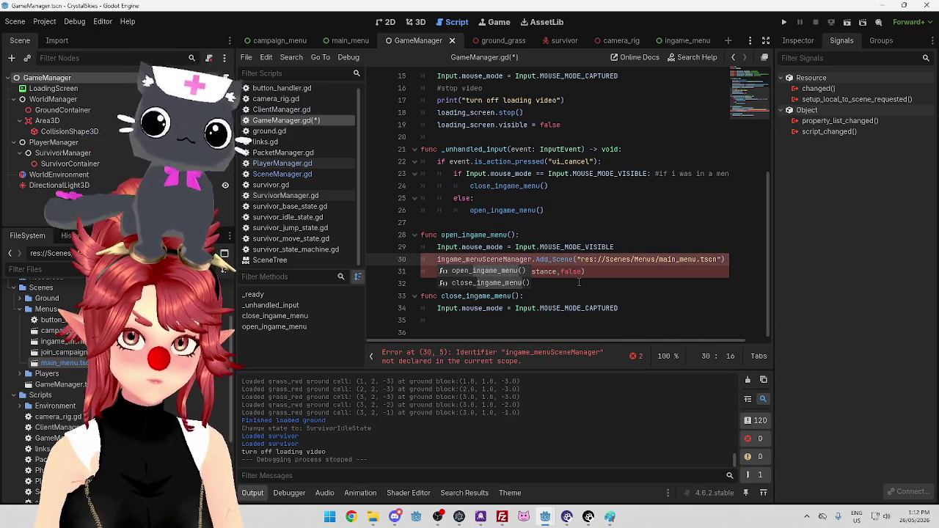
text( =)
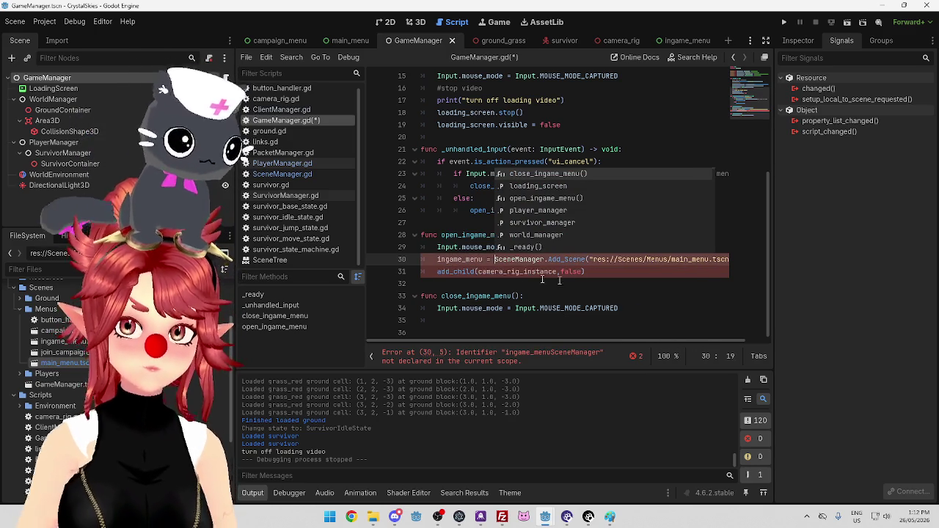
click(437, 259)
text(var)
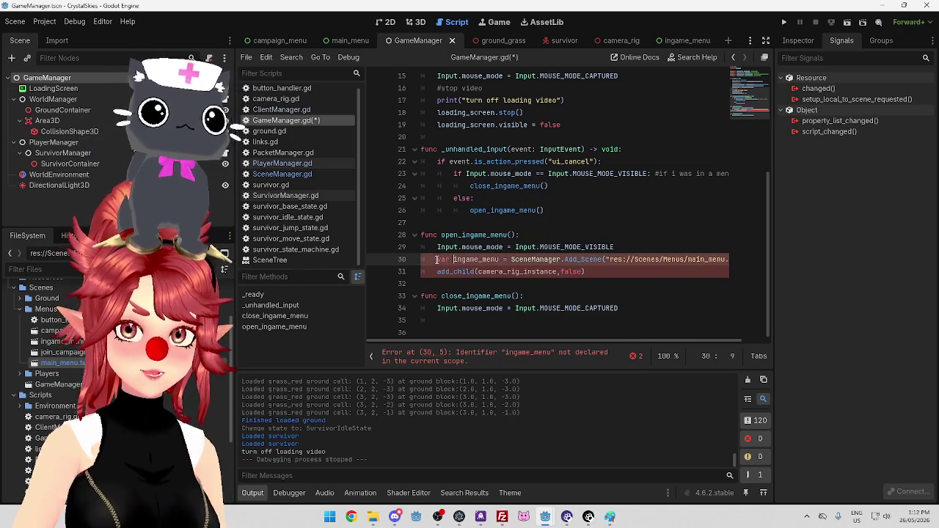
Make the call add_child(ingame_menu,false) and save GameManager.gd.
click(618, 274)
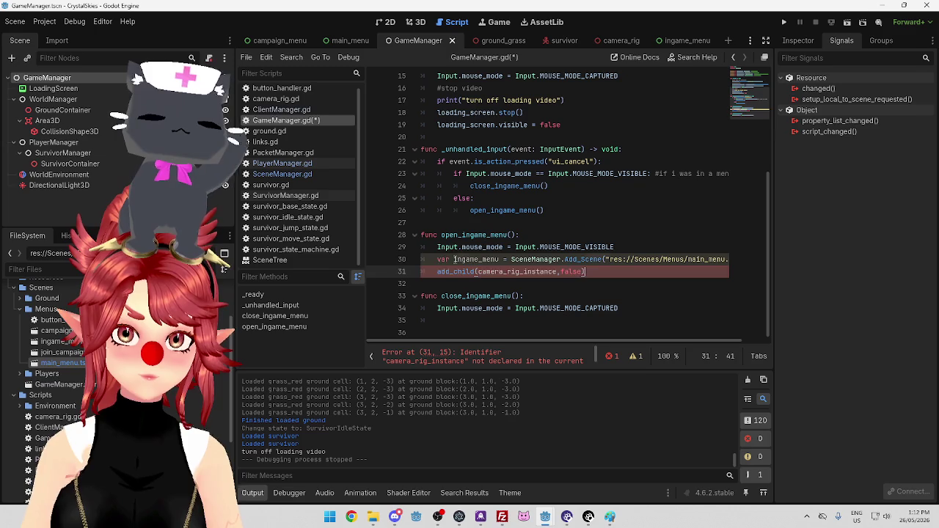
drag(453, 259, 502, 260)
key(ctrl+c)
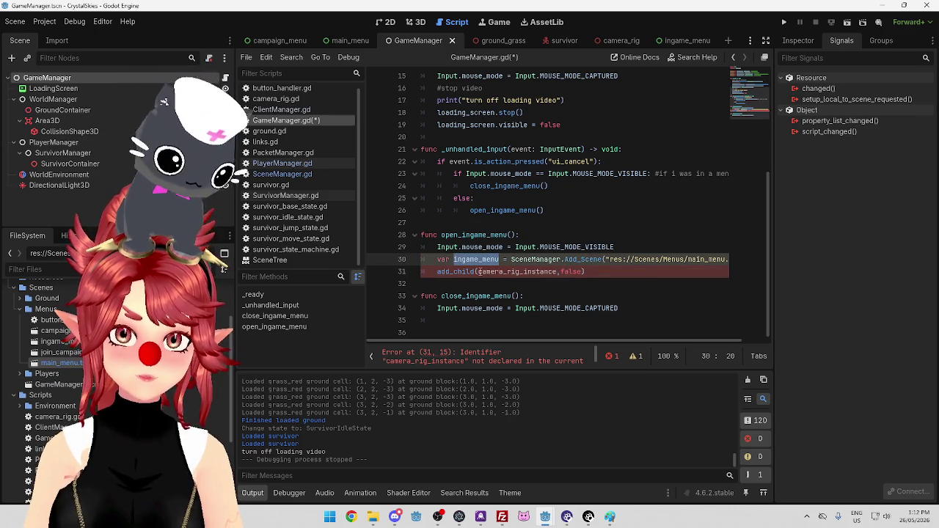
double_click(481, 272)
key(ctrl+v)
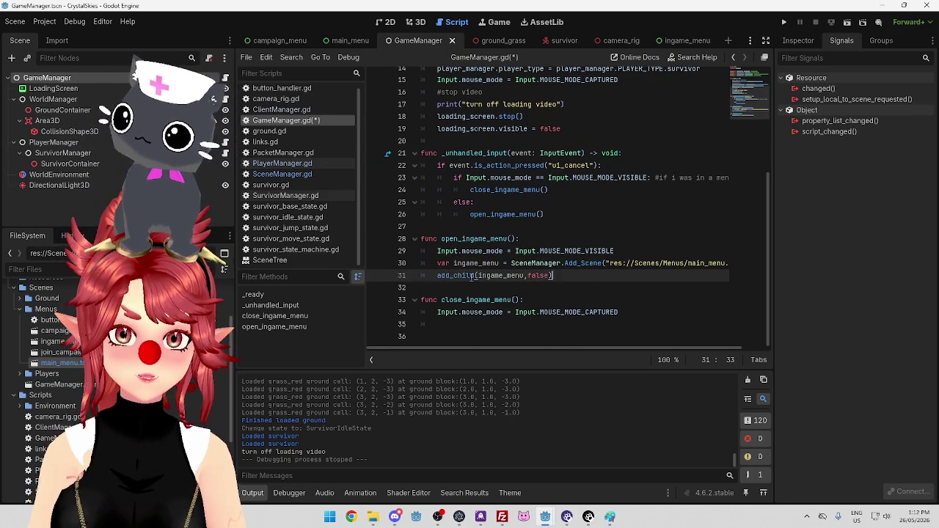
click(562, 263)
key(ctrl+s)
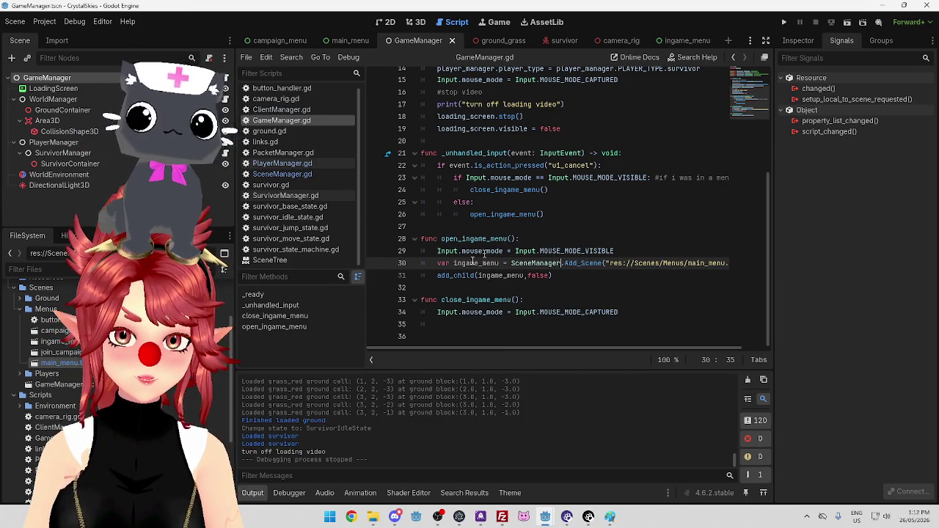
click(463, 322)
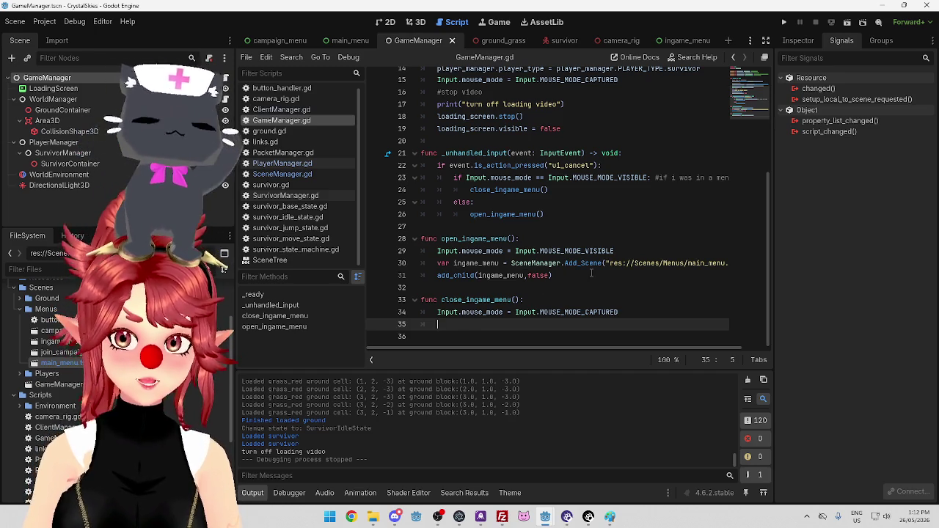
click(288, 177)
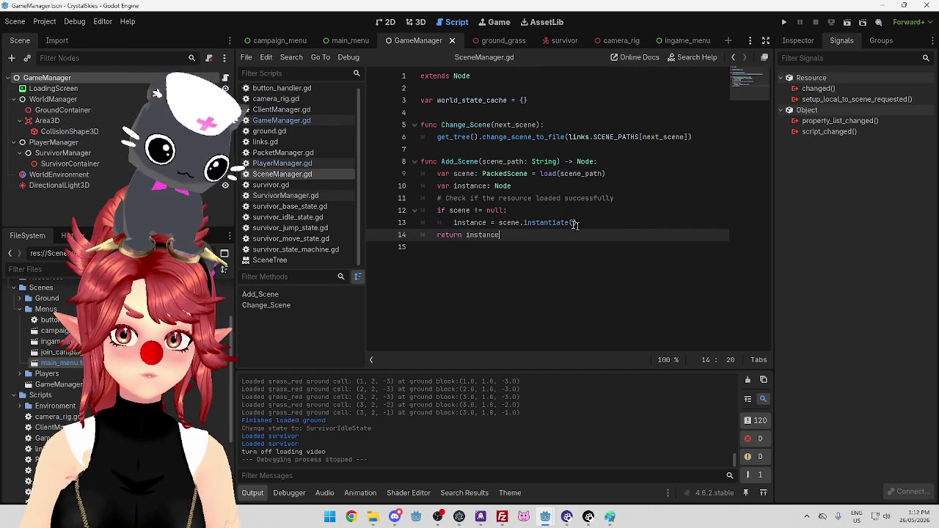
Open the SceneTree reference from change_scene_to_file and scroll to its methods list.
ctrl+click(539, 138)
scroll(577, 243, up, 5)
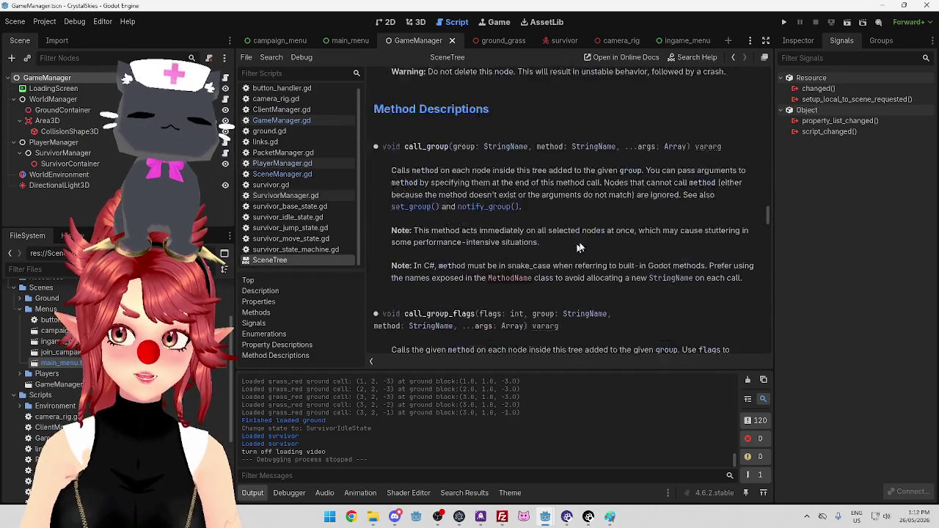
drag(769, 212, 780, 113)
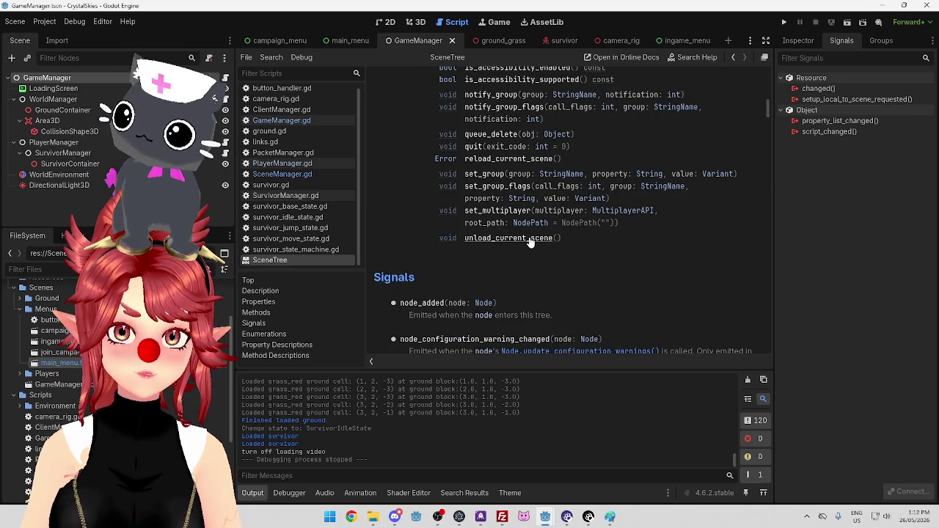
scroll(530, 242, up, 1)
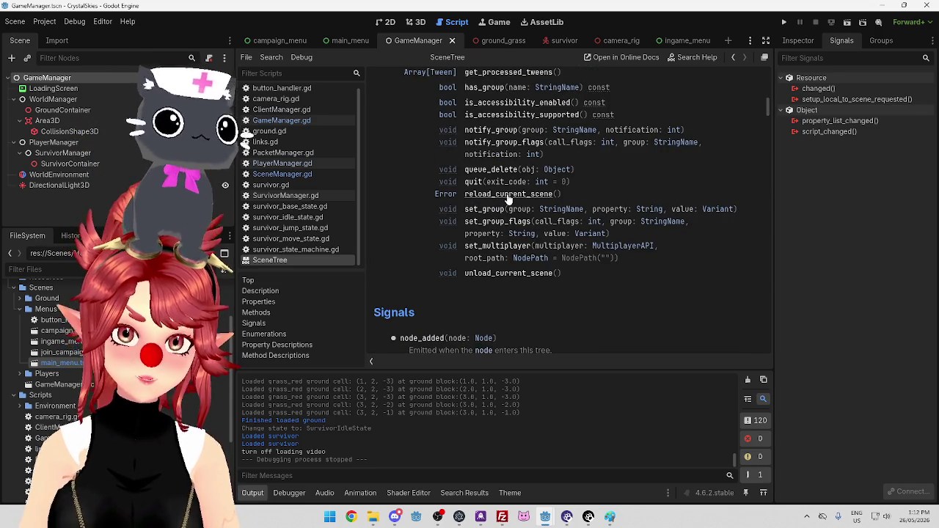
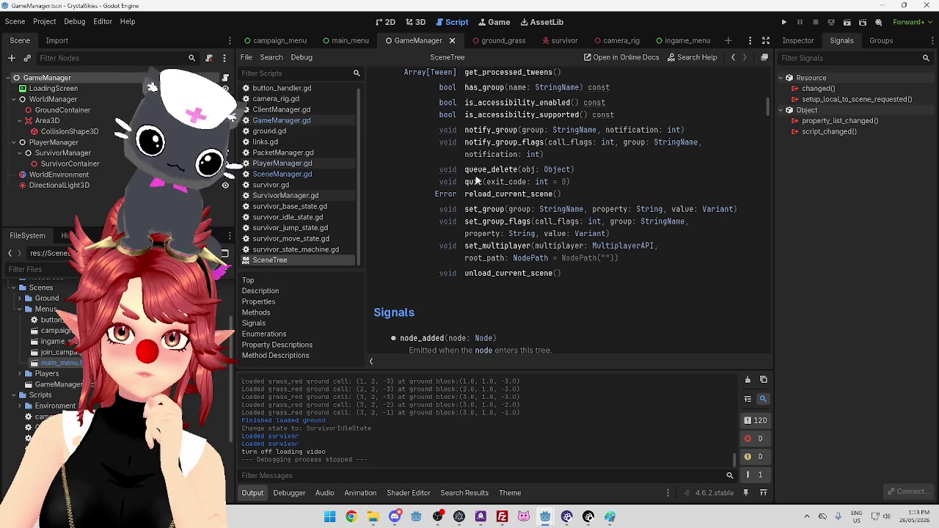
Scroll through the rest of the SceneTree method reference page.
scroll(477, 180, up, 1)
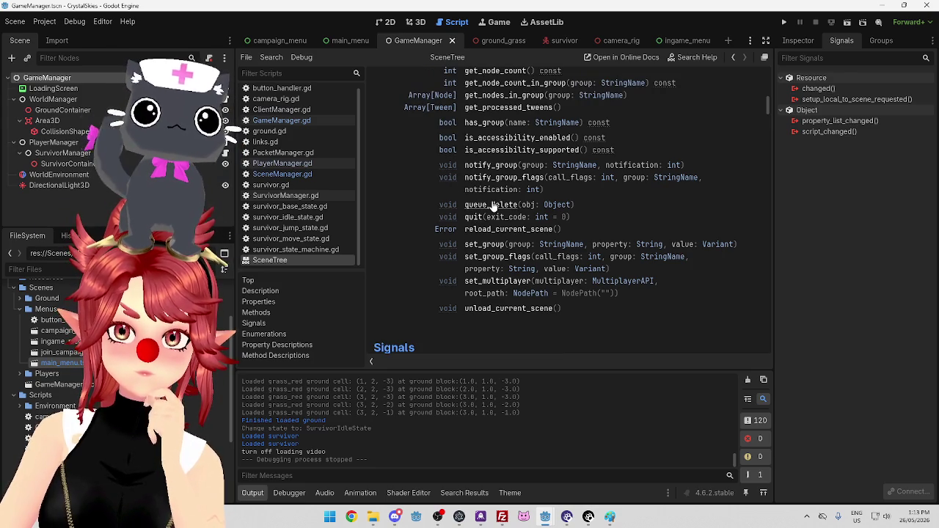
scroll(494, 207, up, 3)
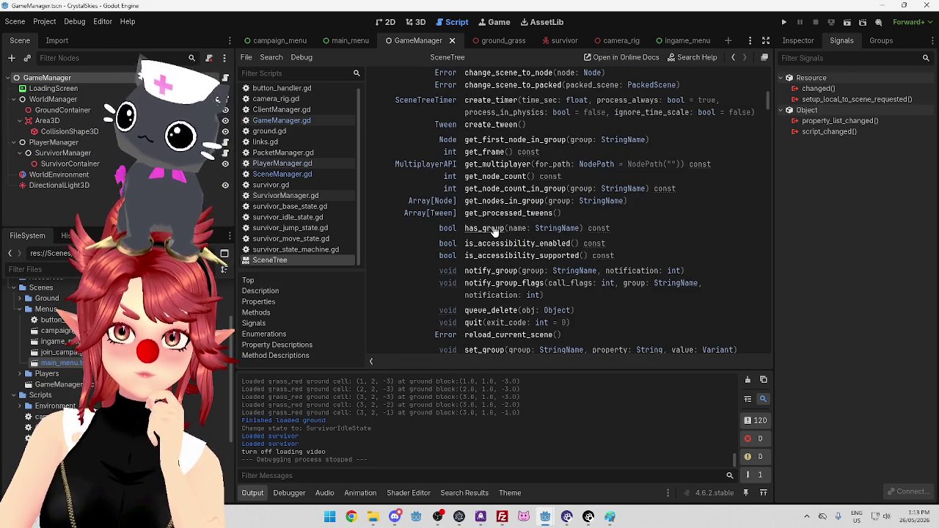
scroll(496, 232, up, 4)
scroll(495, 232, up, 2)
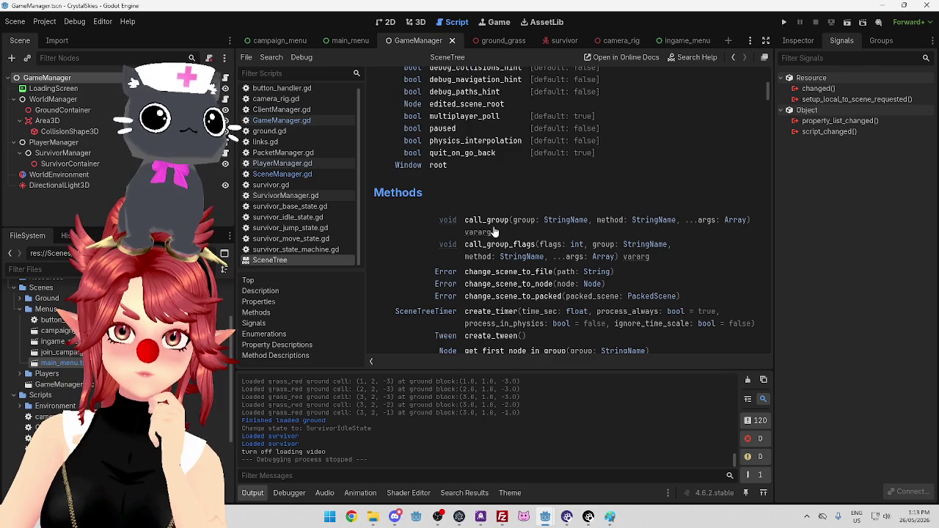
scroll(494, 232, up, 3)
scroll(494, 232, down, 10)
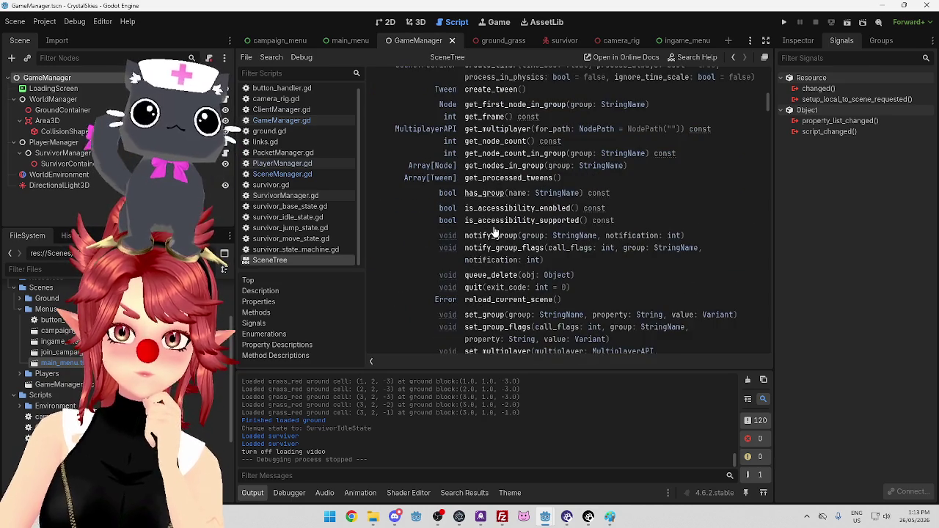
scroll(494, 231, down, 2)
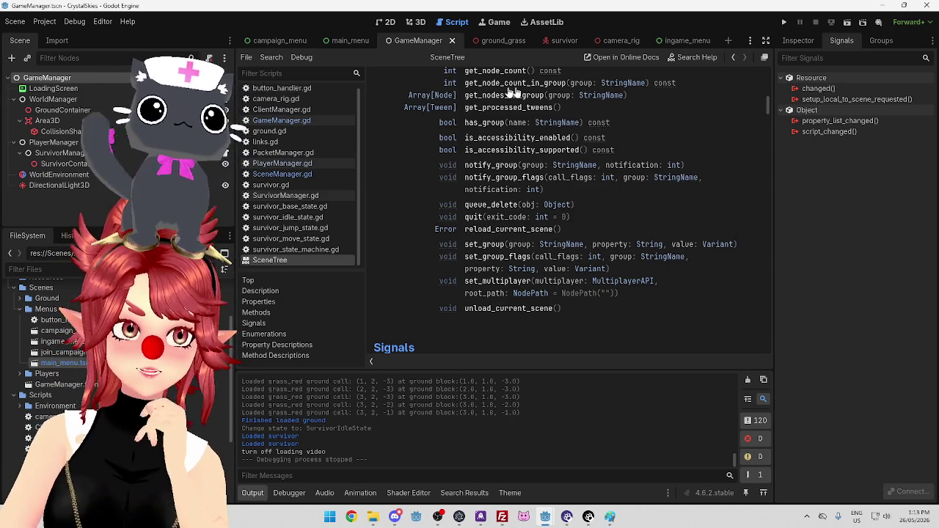
Glance at the ingame_menu scene, return to GameManager, and open GameManager.gd.
click(676, 42)
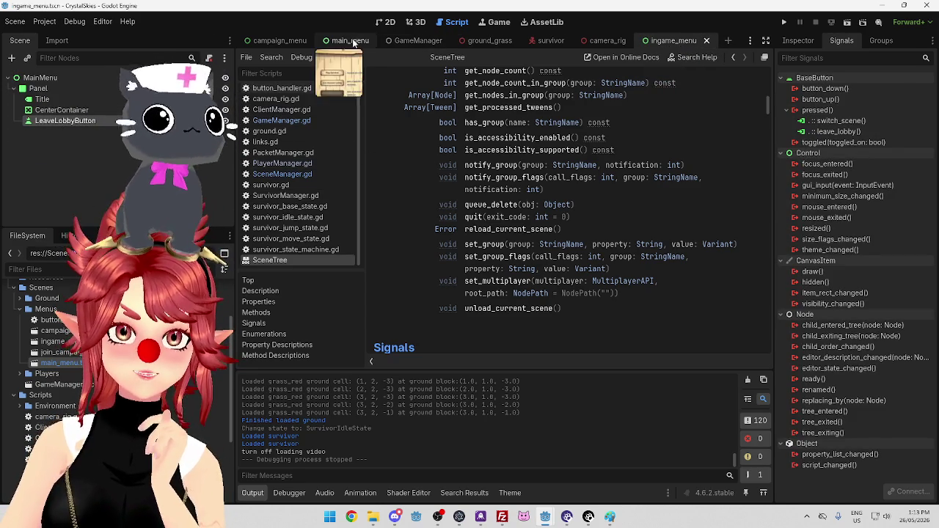
click(401, 40)
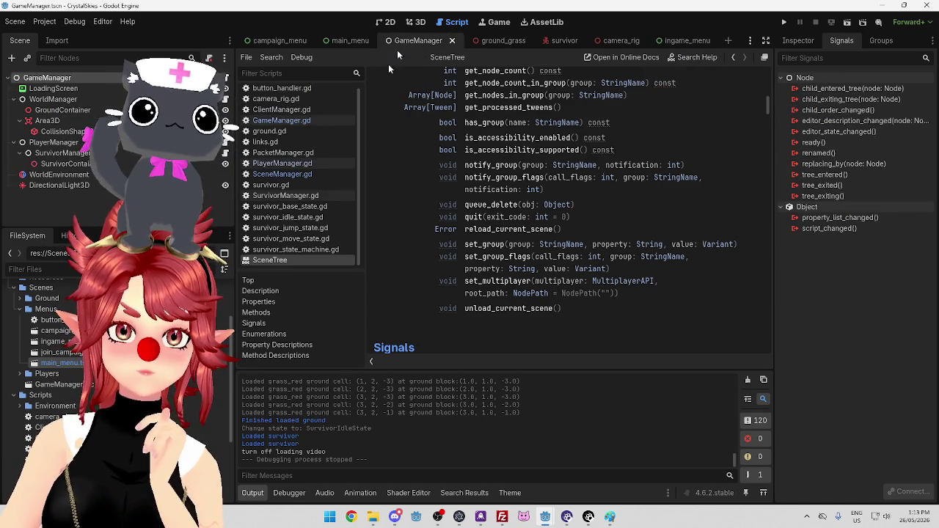
click(297, 132)
click(301, 122)
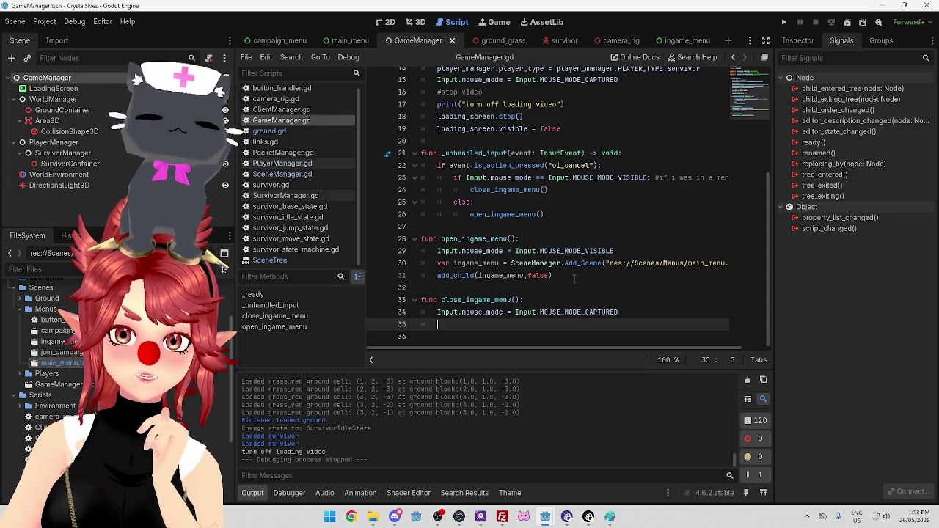
Delete the main_menu load-and-add lines from open_ingame_menu after checking Add_Scene in SceneManager.gd.
drag(575, 278, 421, 263)
key(BackSpace)
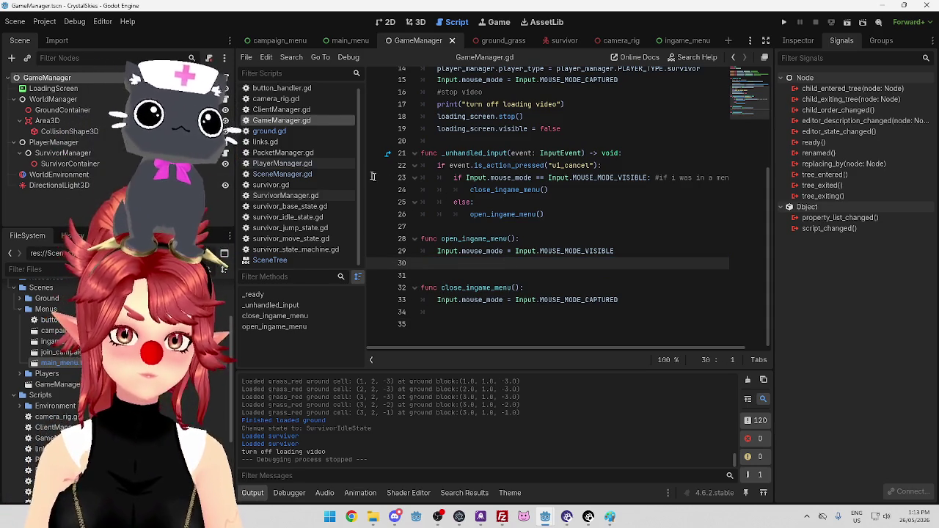
click(282, 174)
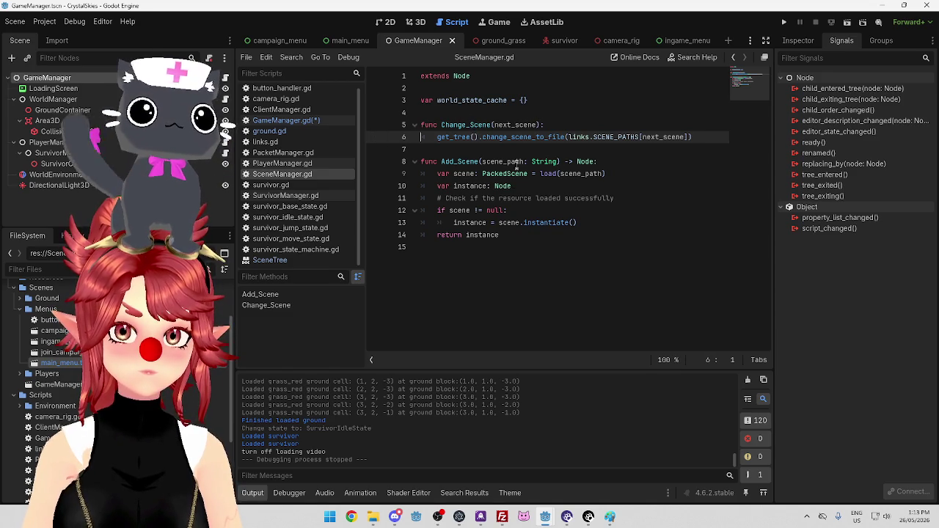
click(491, 161)
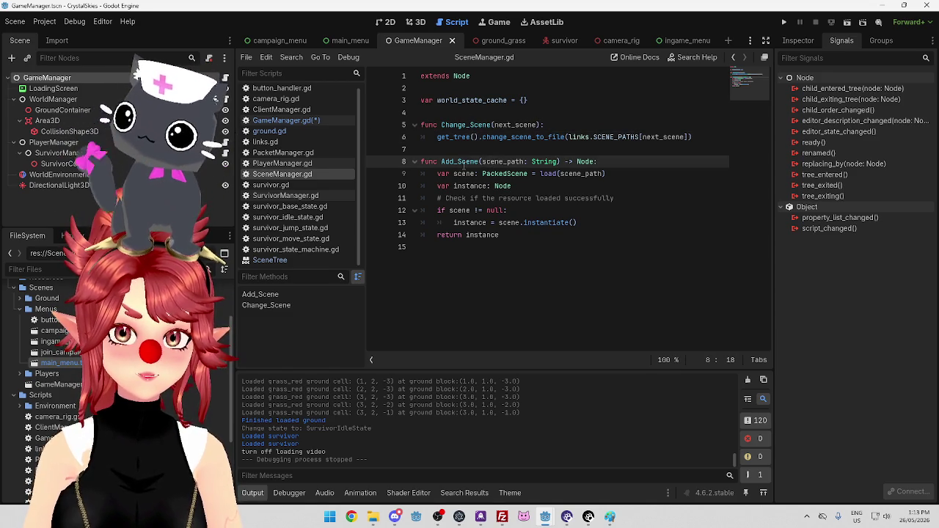
click(522, 247)
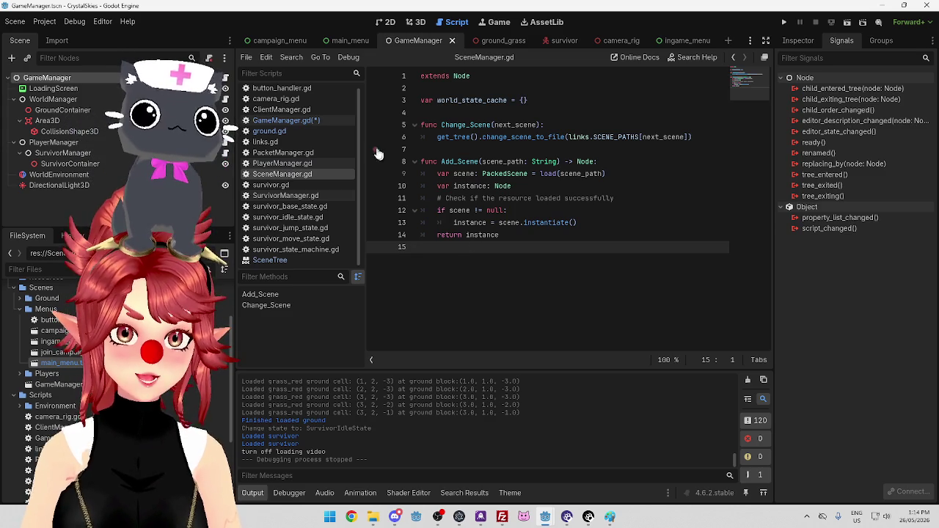
click(311, 120)
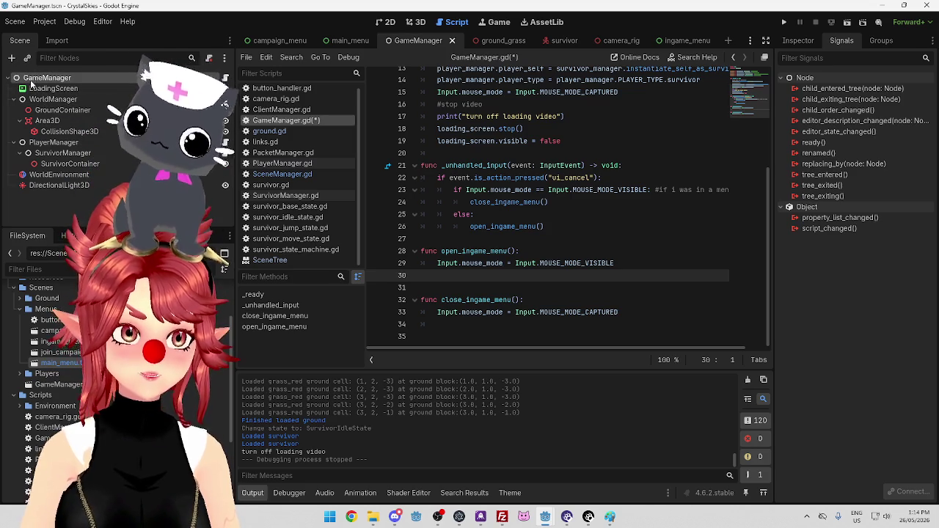
Try instancing ingame_menu.tscn under GameManager and repositioning its MainMenu node.
drag(75, 347, 42, 83)
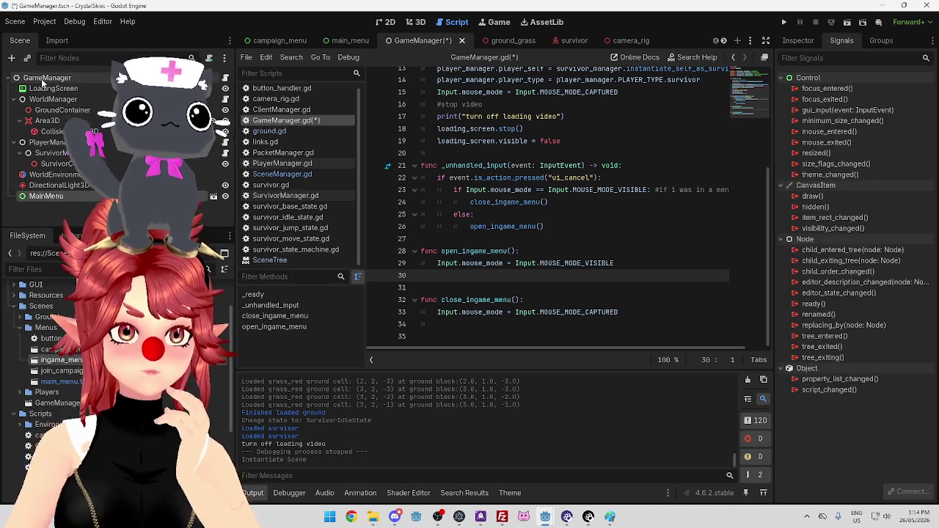
drag(34, 198, 44, 85)
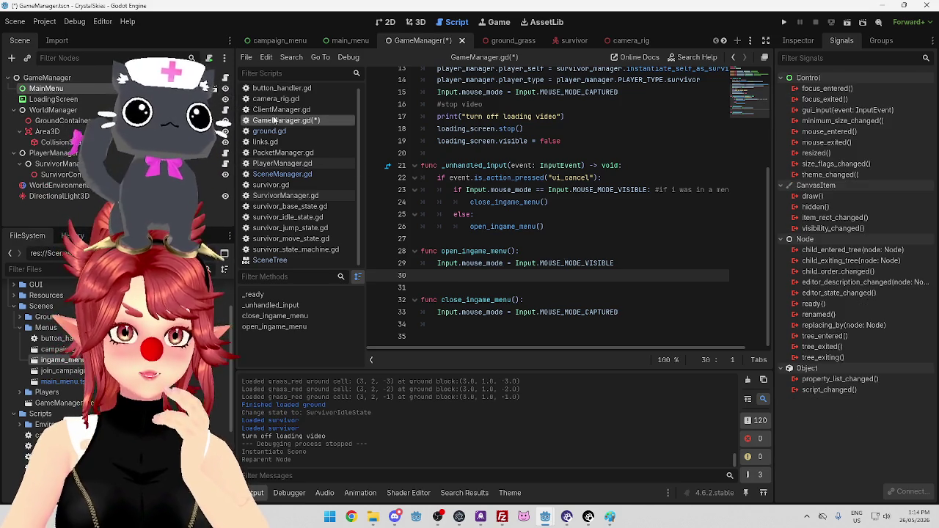
scroll(558, 206, up, 4)
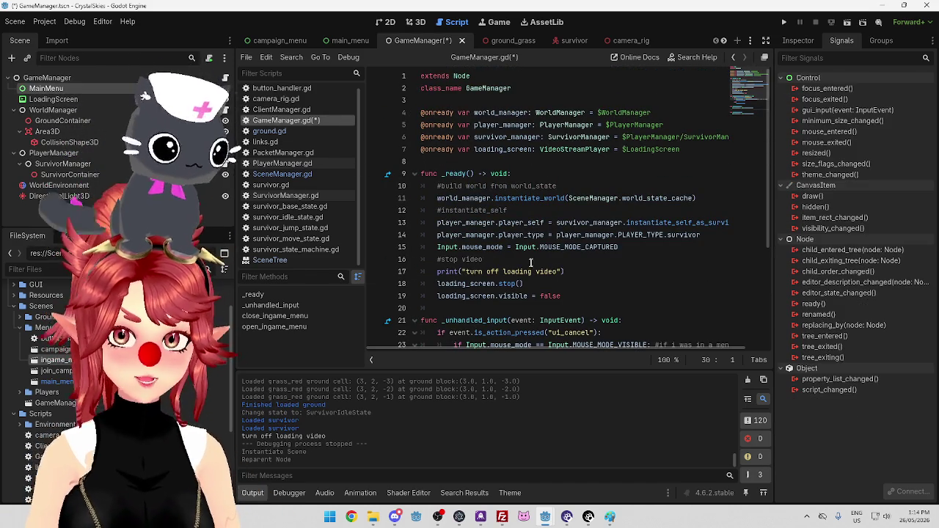
Insert a blank line above loading_screen, then undo the trial MainMenu reference and node changes.
drag(438, 296, 569, 298)
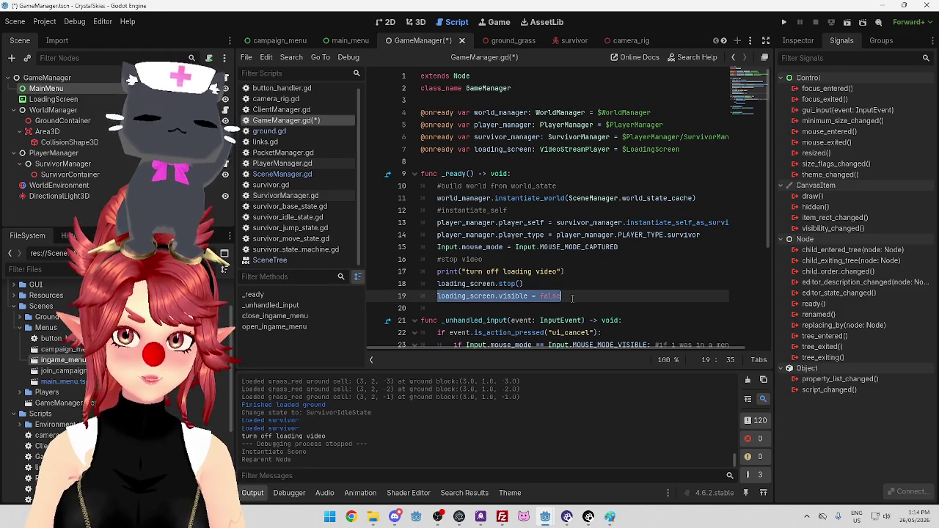
click(503, 159)
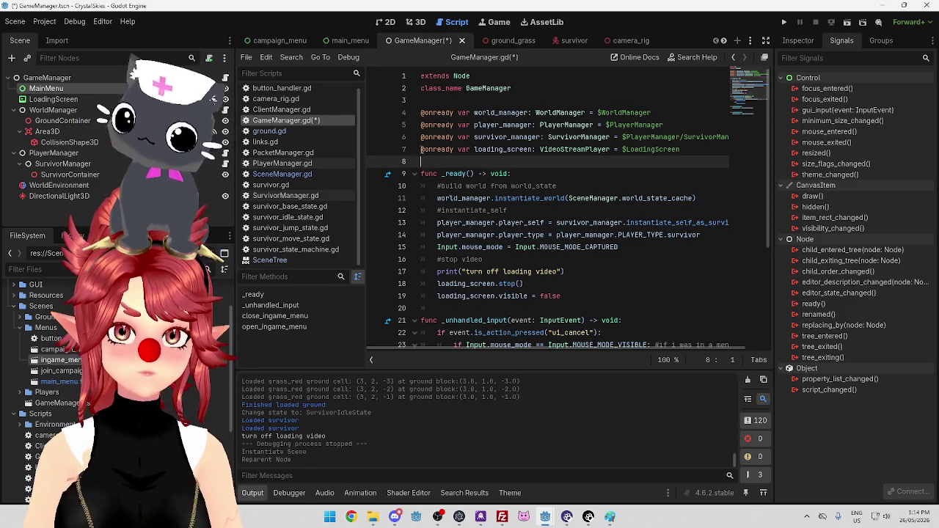
key(Return)
drag(46, 88, 424, 150)
key(ctrl+z)
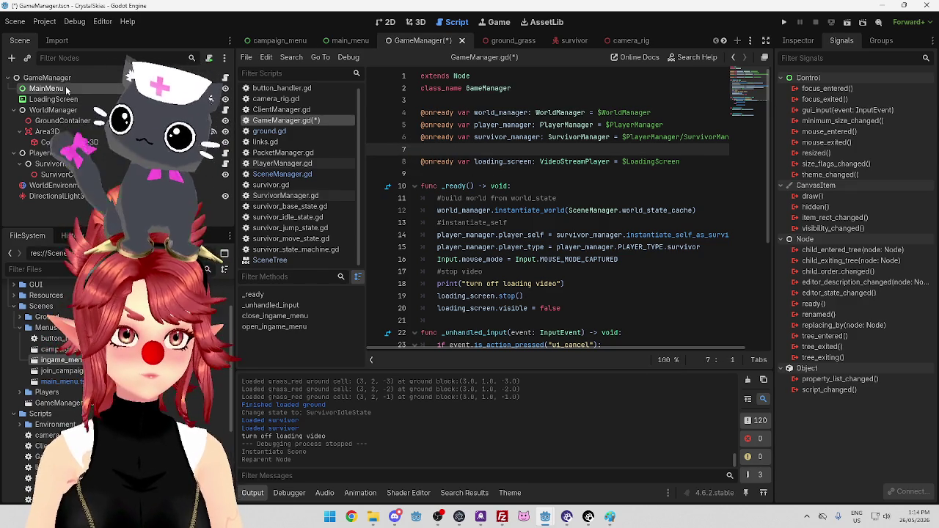
key(ctrl+z)
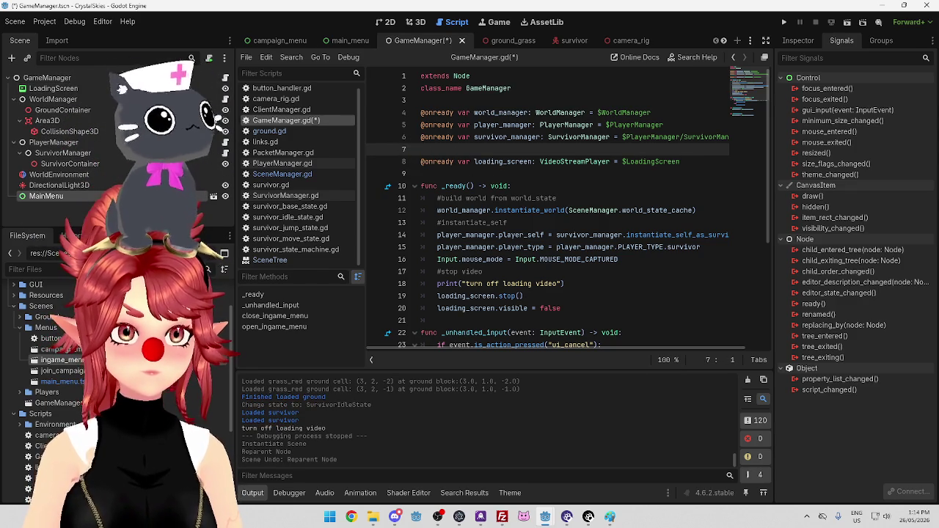
key(ctrl+z)
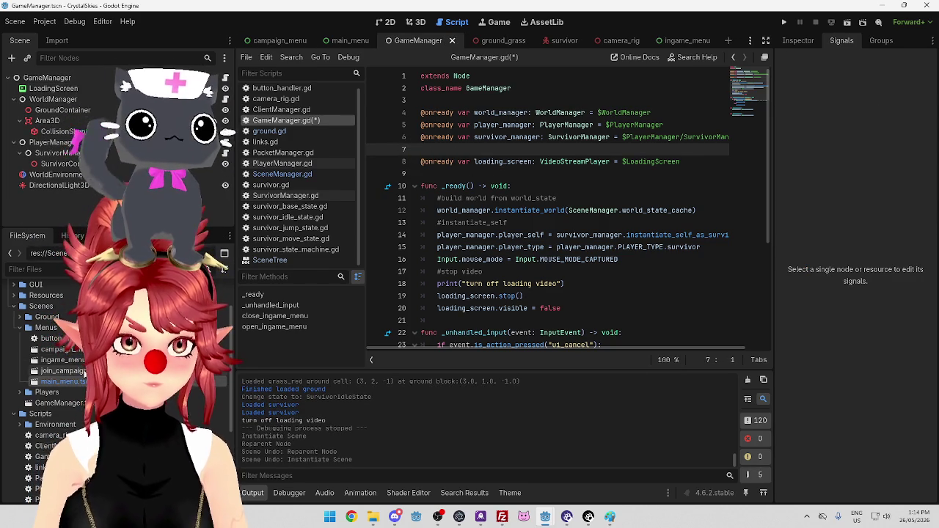
In ingame_menu.tscn, rename the root node from MainMenu to InGameMenu.
double_click(63, 360)
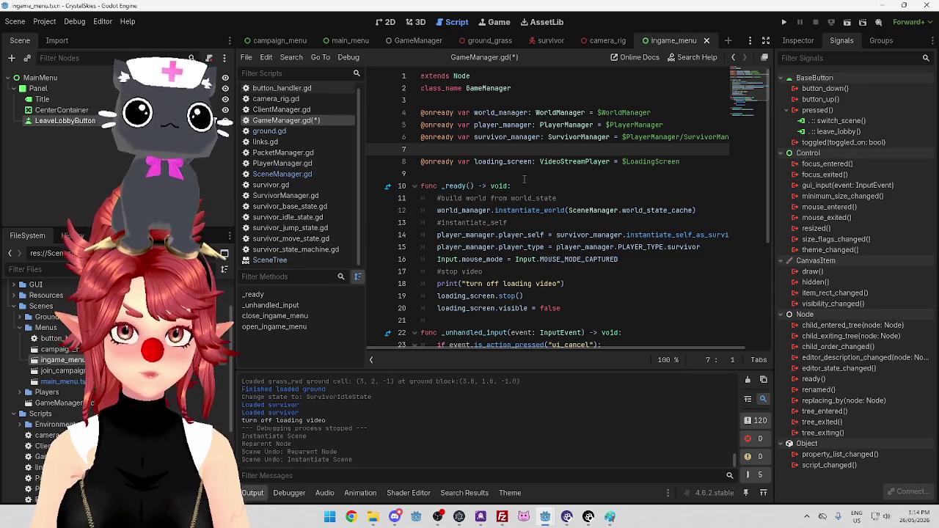
click(42, 77)
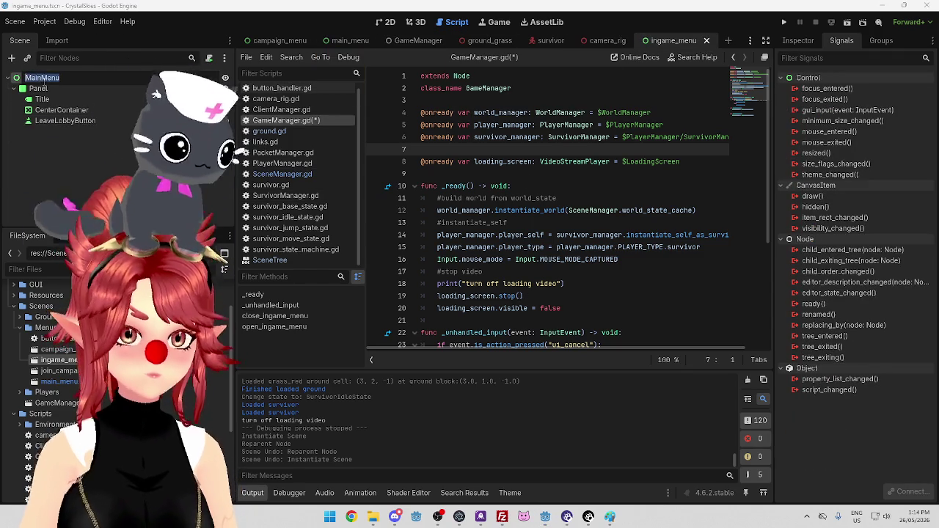
key(BackSpace)
key(BackSpace)
key(BackSpace)
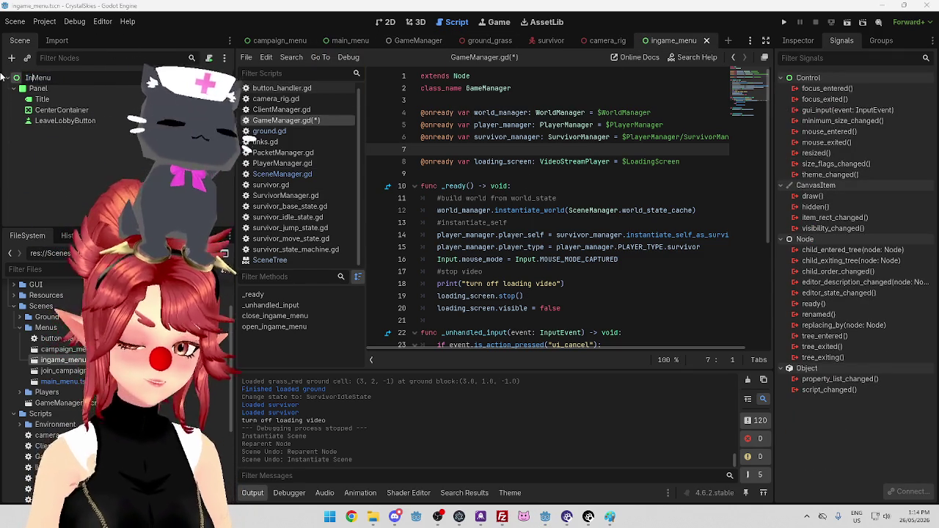
text(Ingame)
key(Return)
double_click(39, 77)
text(InGameMenu)
key(Return)
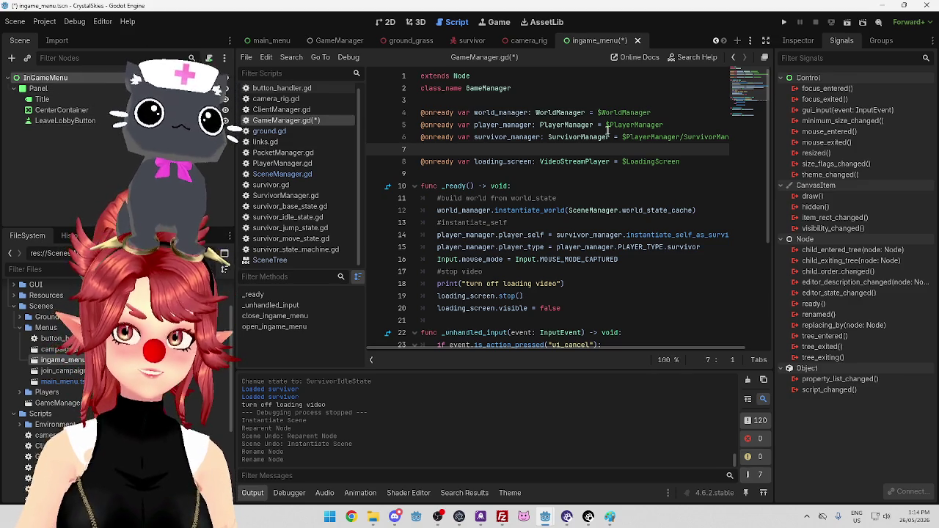
Save the menu scene and add an InGameMenu instance under GameManager.
key(ctrl+s)
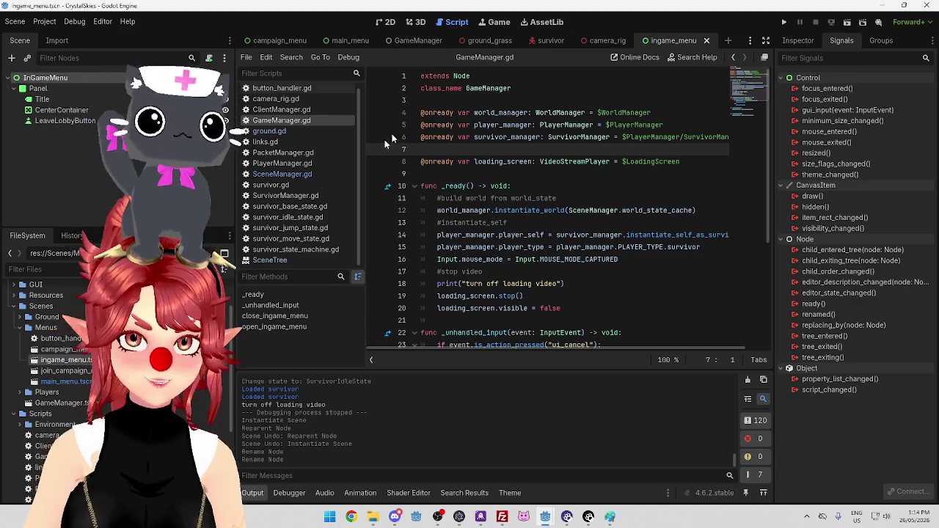
click(419, 40)
mouse_move(74, 403)
mouse_down()
mouse_move(55, 132)
mouse_move(39, 80)
mouse_up()
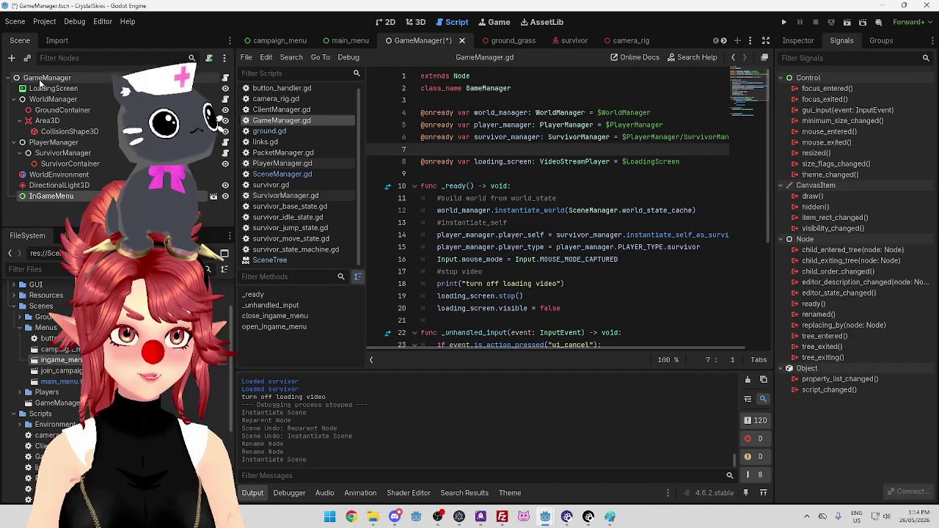
Place the InGameMenu node under GameManager and tidy the blank lines in GameManager.gd.
mouse_move(51, 196)
mouse_down()
mouse_move(74, 85)
mouse_move(455, 171)
mouse_move(429, 161)
mouse_up()
click(440, 174)
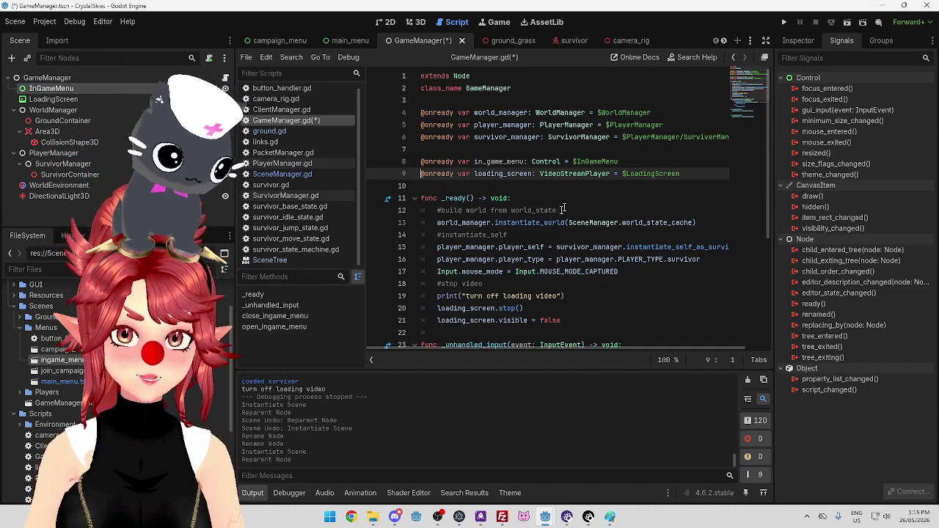
scroll(567, 198, down, 3)
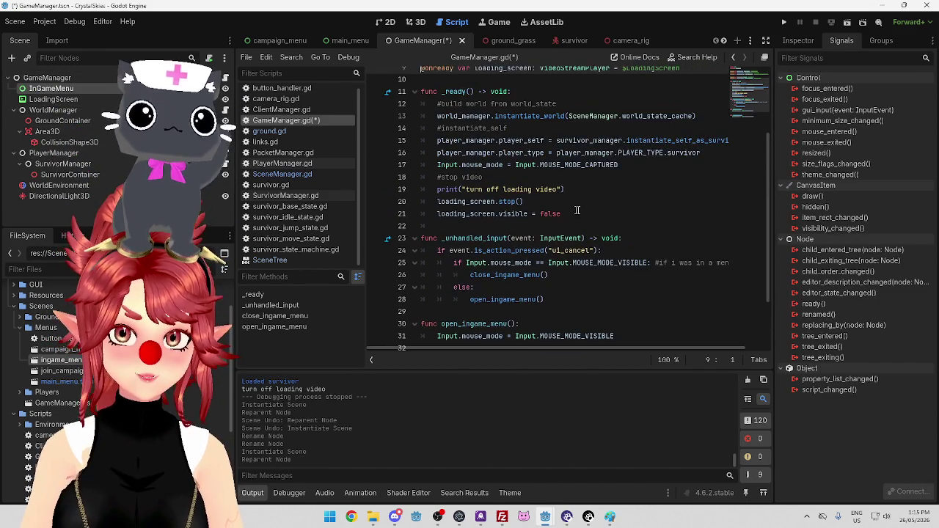
click(568, 212)
key(Return)
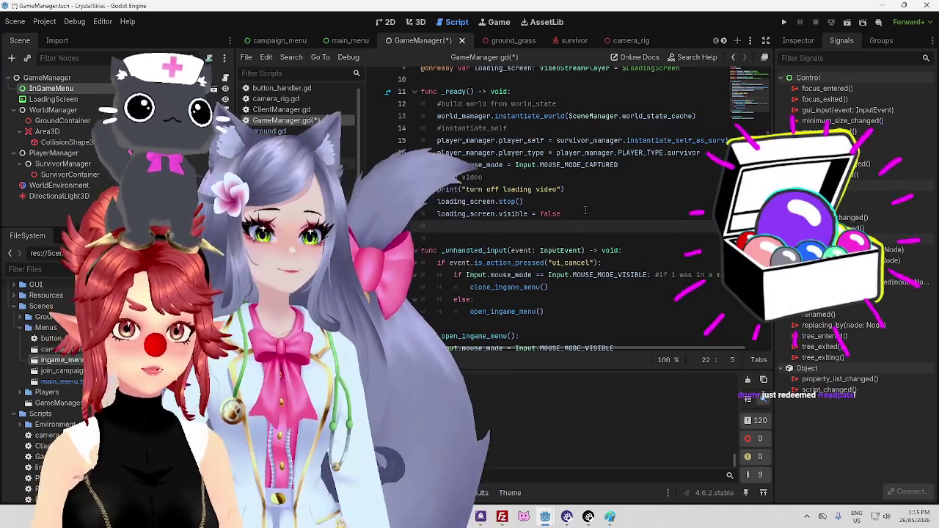
scroll(585, 210, up, 1)
key(BackSpace)
key(BackSpace)
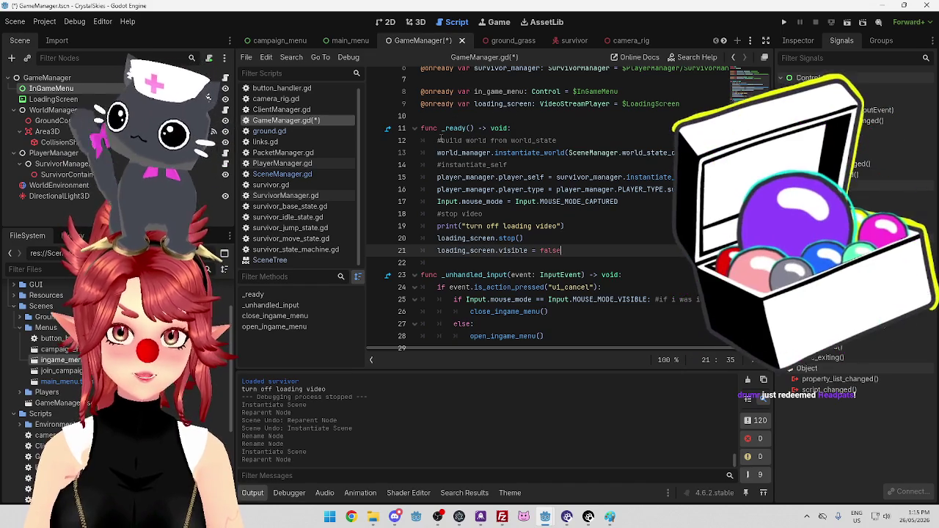
Add 'in_game_menu.visible = false' at the top of _ready.
click(439, 140)
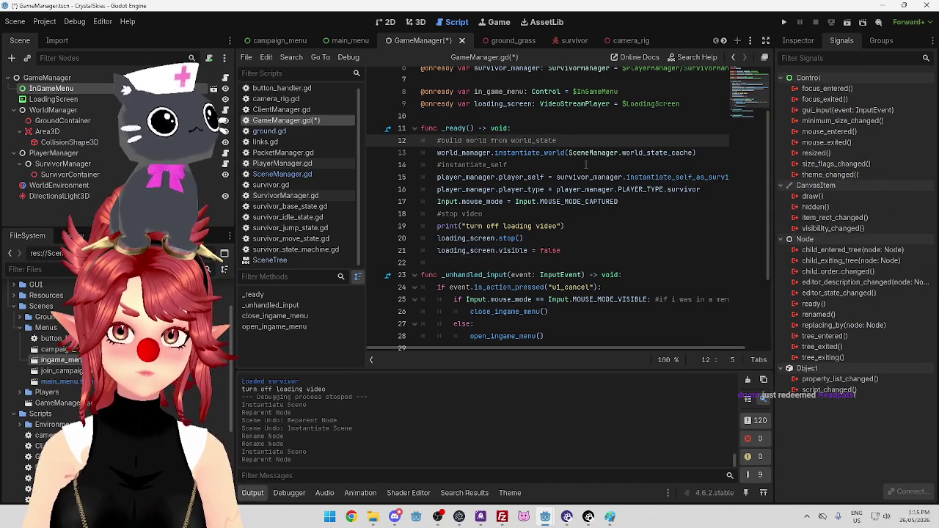
key(Return)
key(Up)
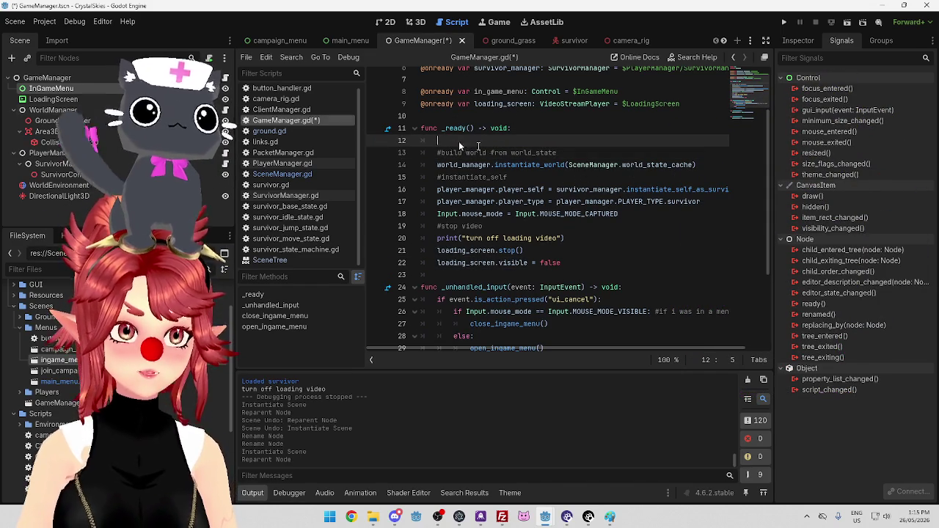
text(in_game_menu)
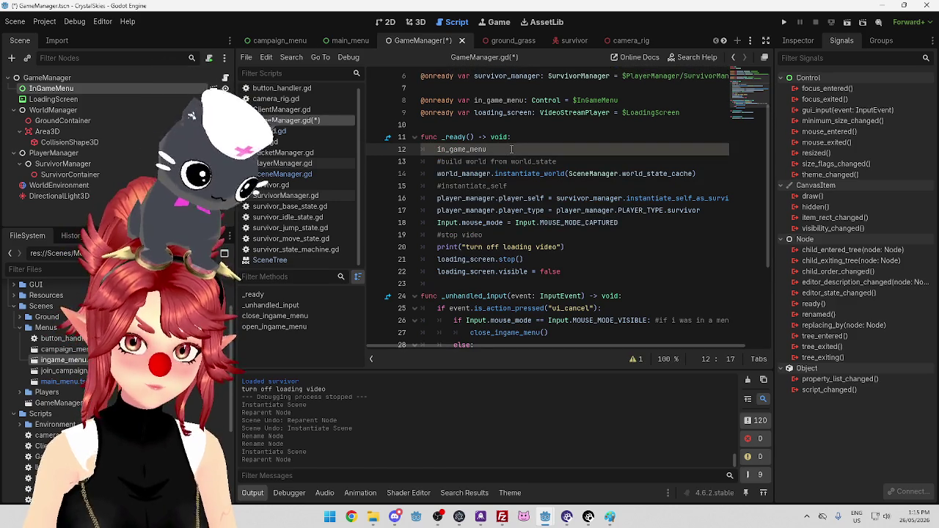
text(.vis)
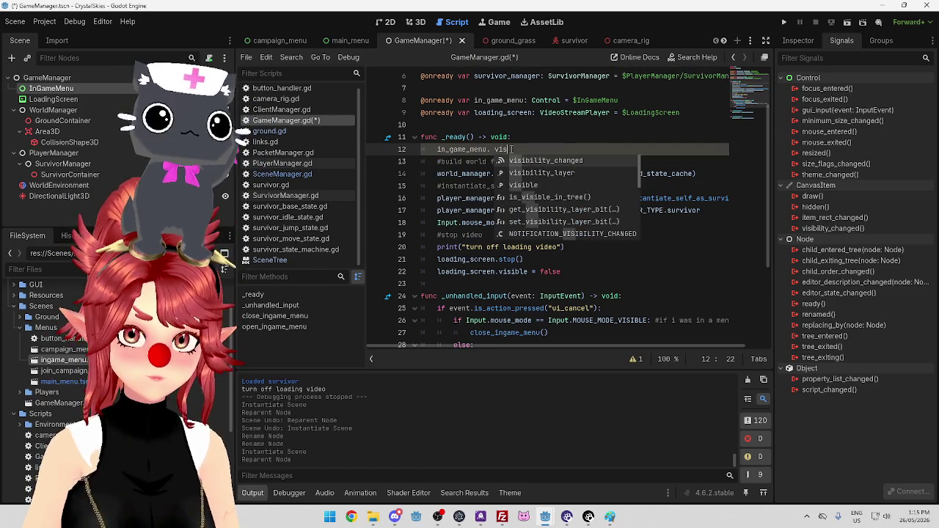
key(Down)
key(Down)
key(Return)
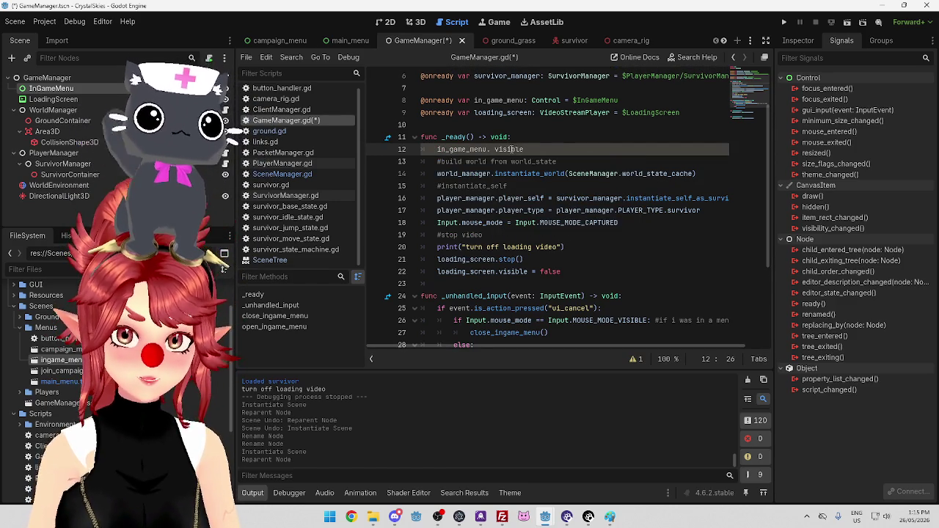
text( = false)
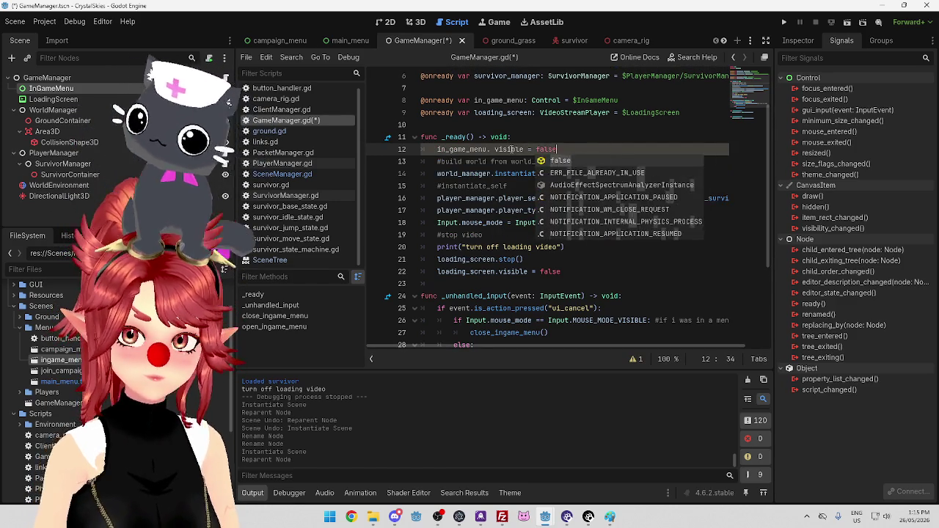
click(613, 234)
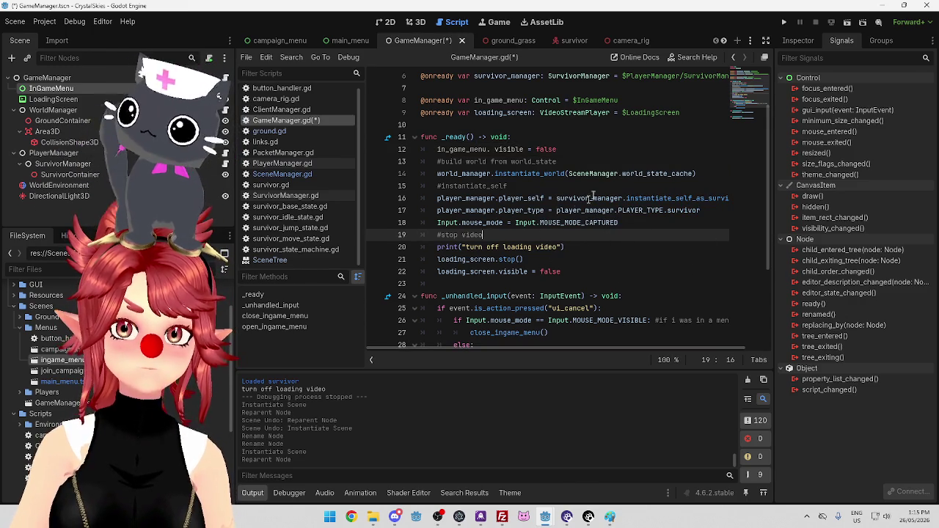
click(601, 137)
click(497, 150)
key(BackSpace)
click(639, 227)
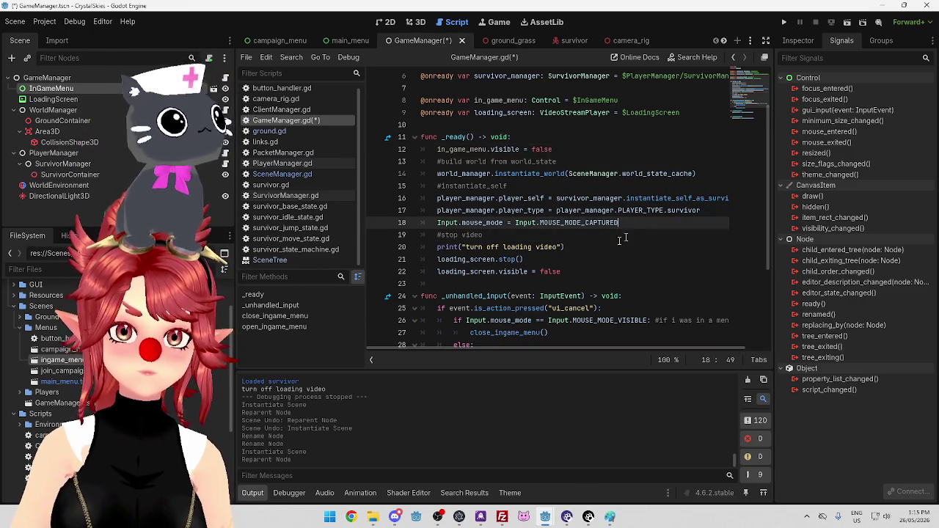
Put 'loading_screen.visible = true' above it in _ready and save the script.
drag(568, 271, 438, 272)
key(ctrl+c)
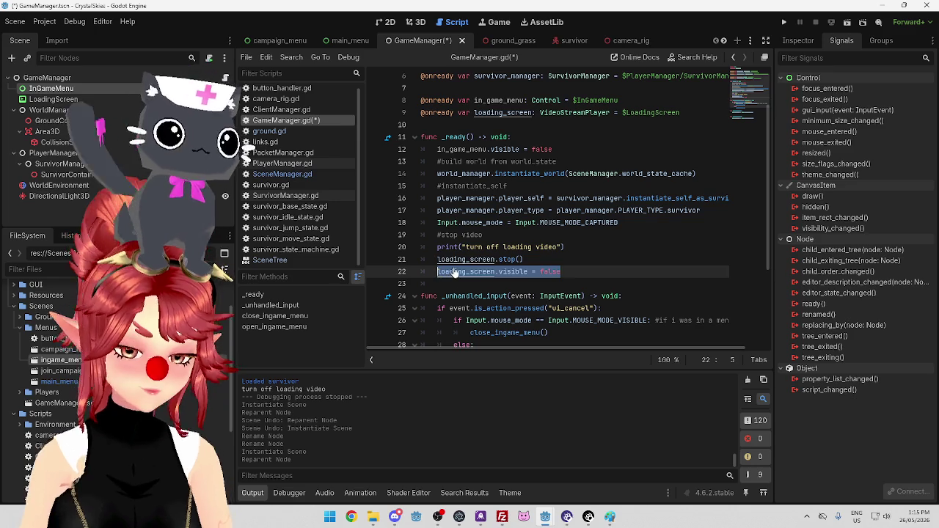
click(469, 149)
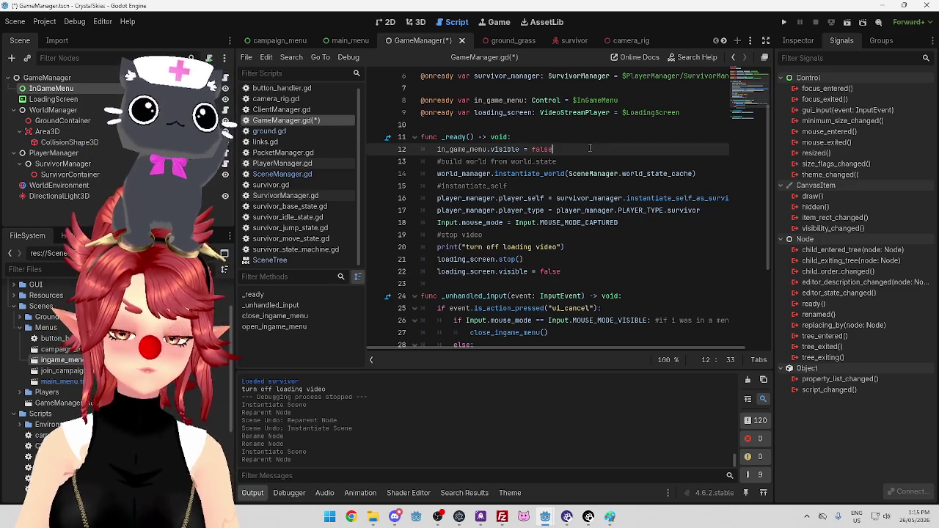
click(438, 149)
key(Return)
key(Up)
key(ctrl+v)
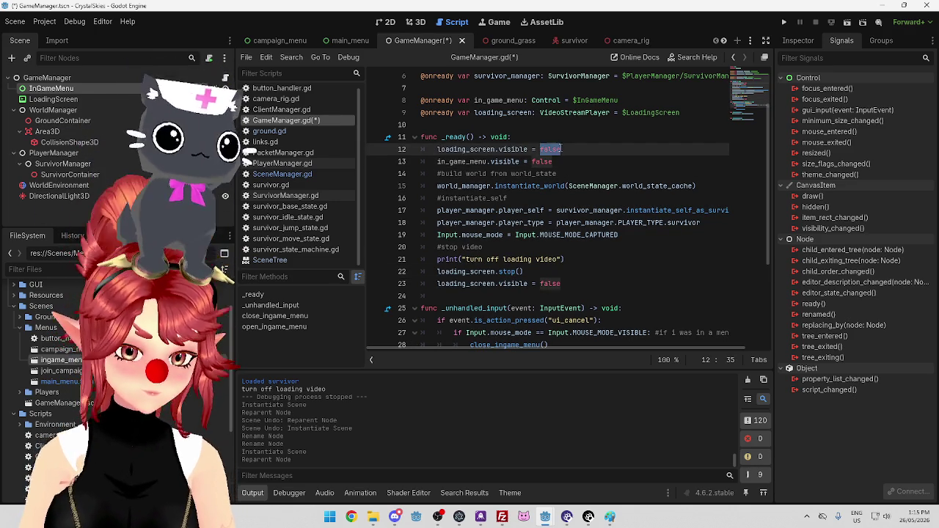
key(Down)
key(Down)
key(ctrl+s)
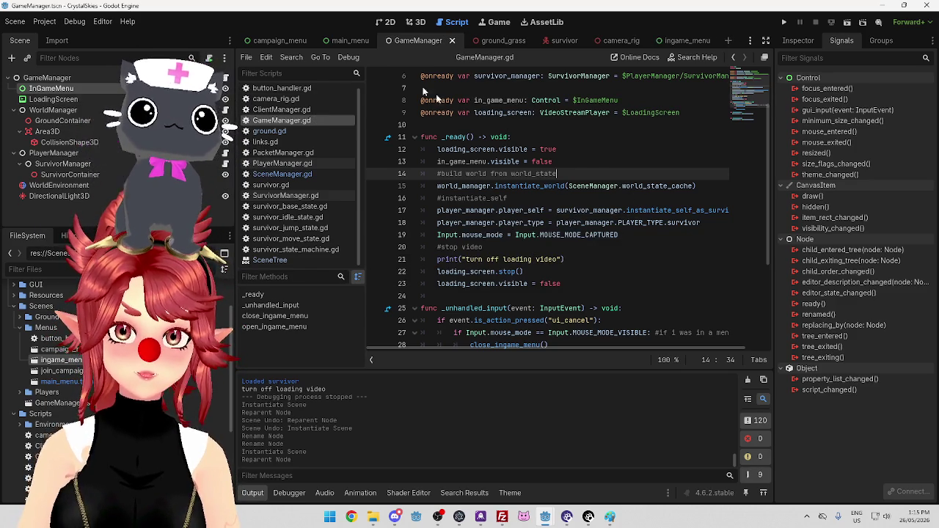
Add 'in_game_menu.visible = true' to open_ingame_menu.
scroll(403, 81, up, 1)
scroll(504, 239, down, 4)
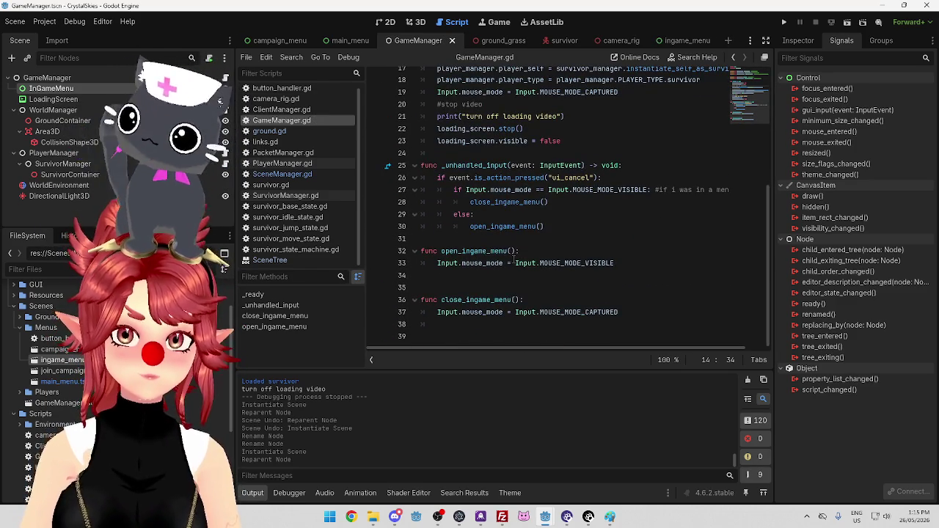
click(493, 274)
text(ing)
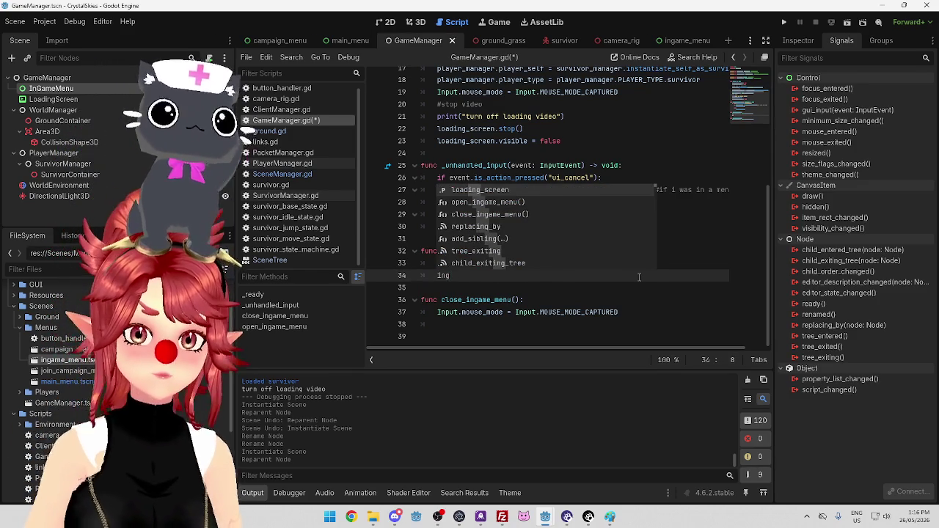
text(a)
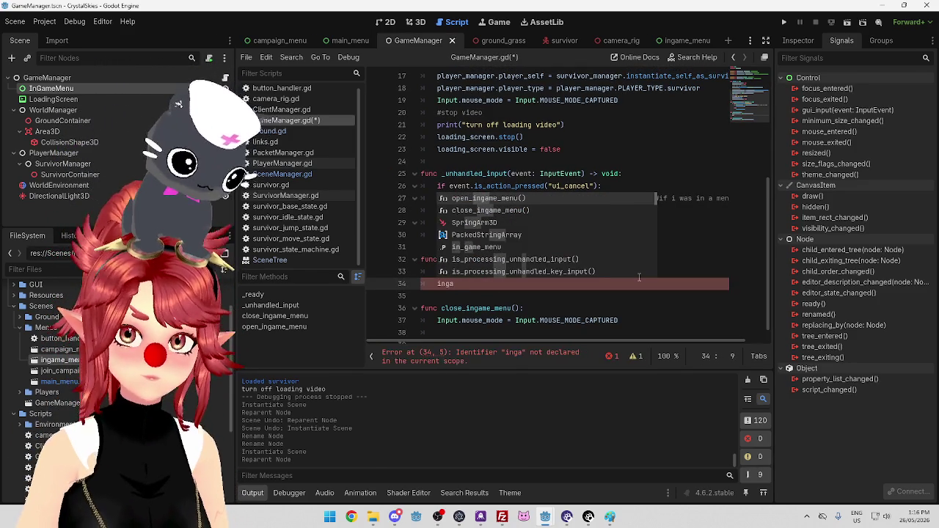
text(m)
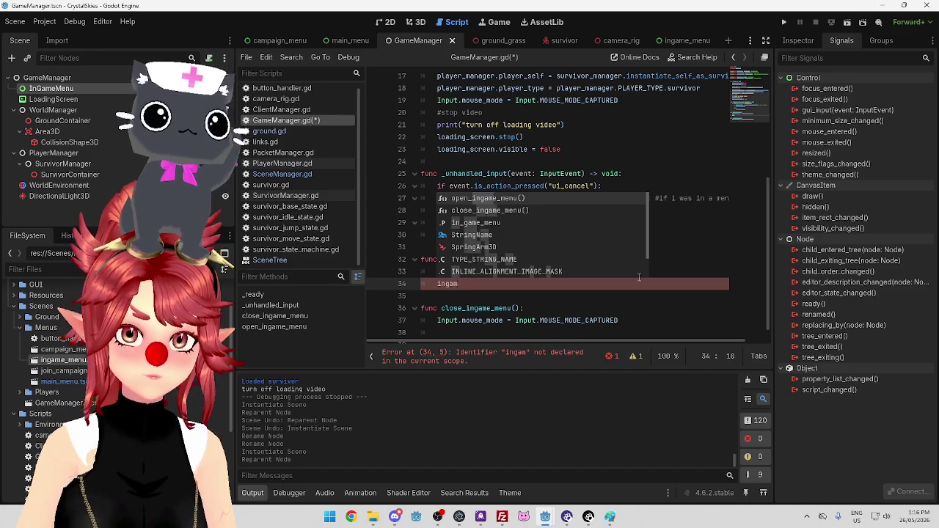
key(Down)
key(Down)
key(Return)
text(vi)
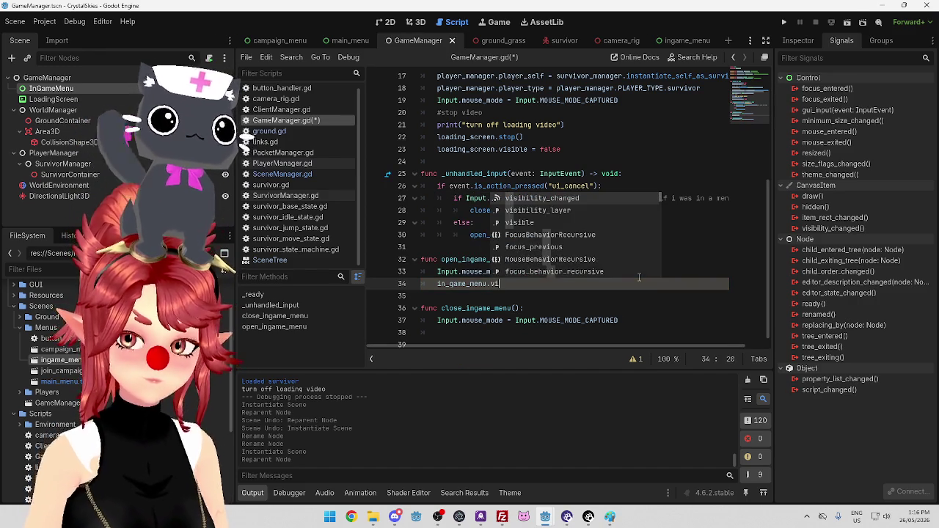
click(531, 224)
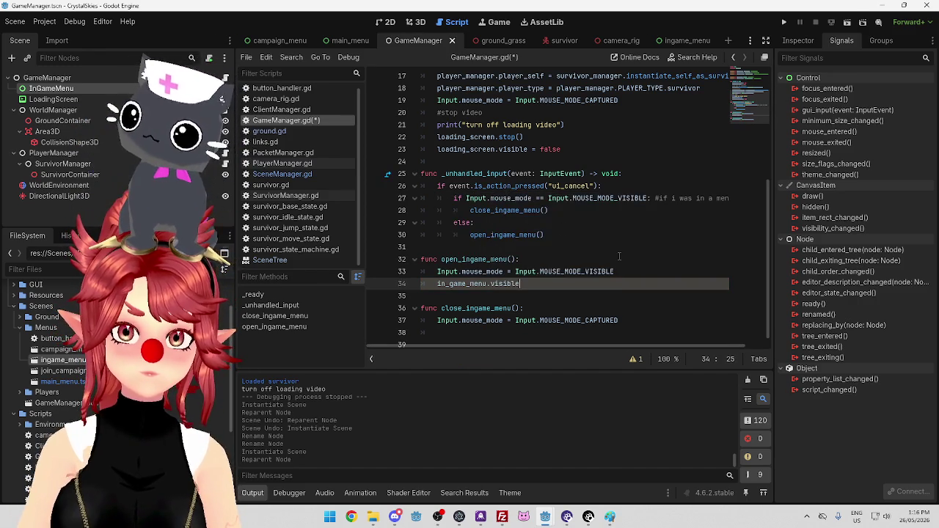
text(true)
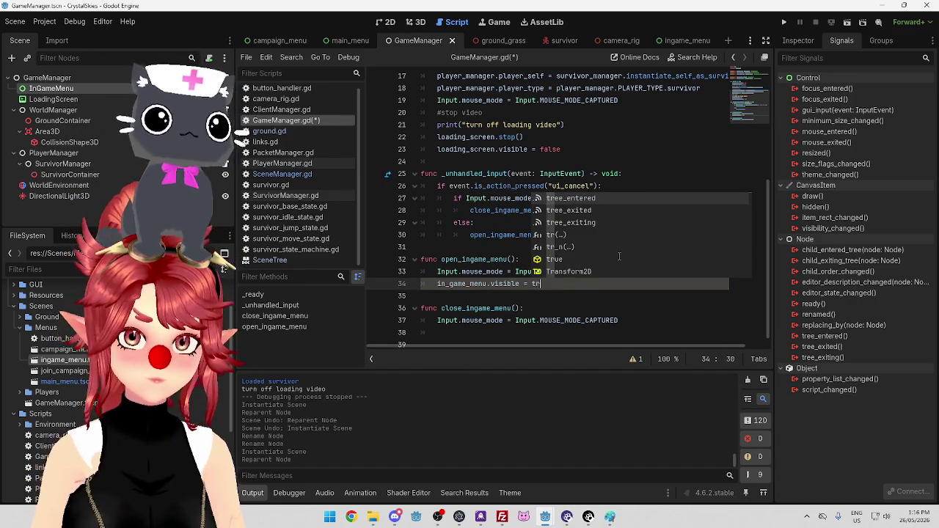
Add 'in_game_menu.visible = false' to close_ingame_menu, save, and launch the game.
drag(548, 284, 436, 285)
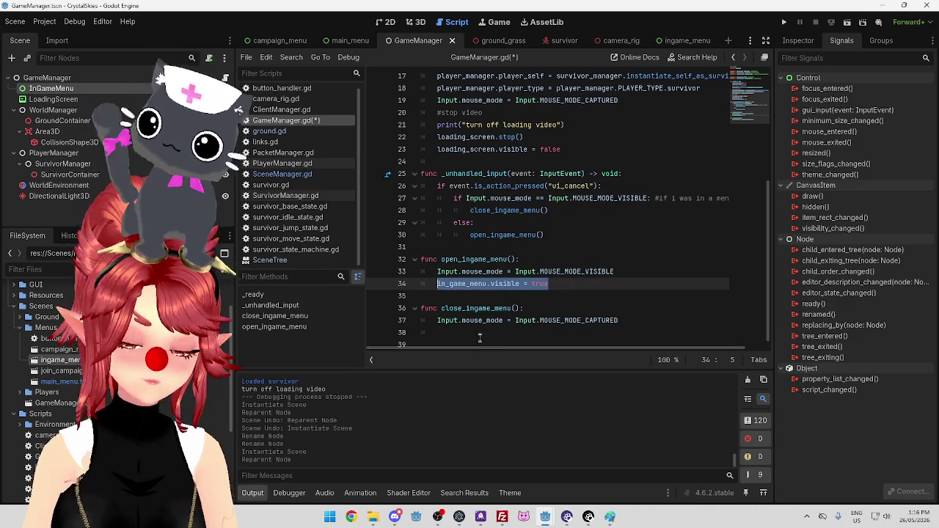
click(479, 333)
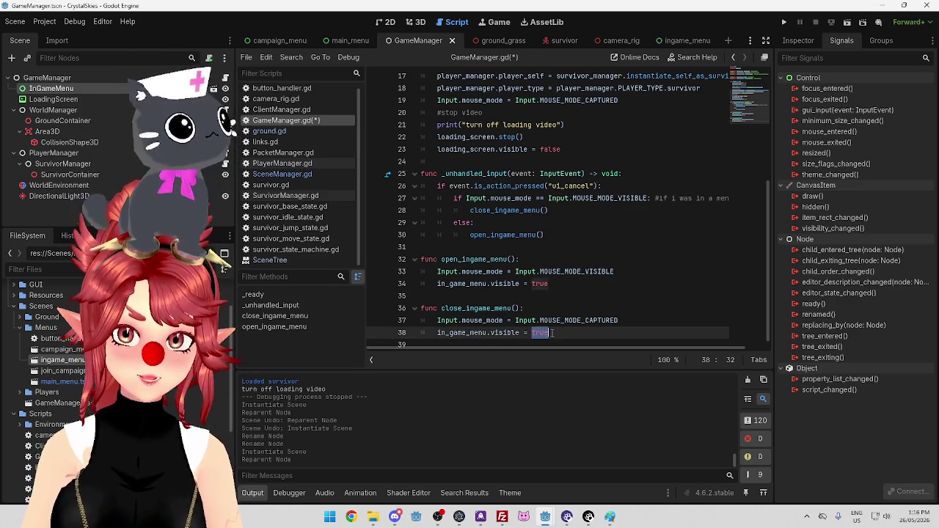
text(fals)
click(426, 296)
key(ctrl+s)
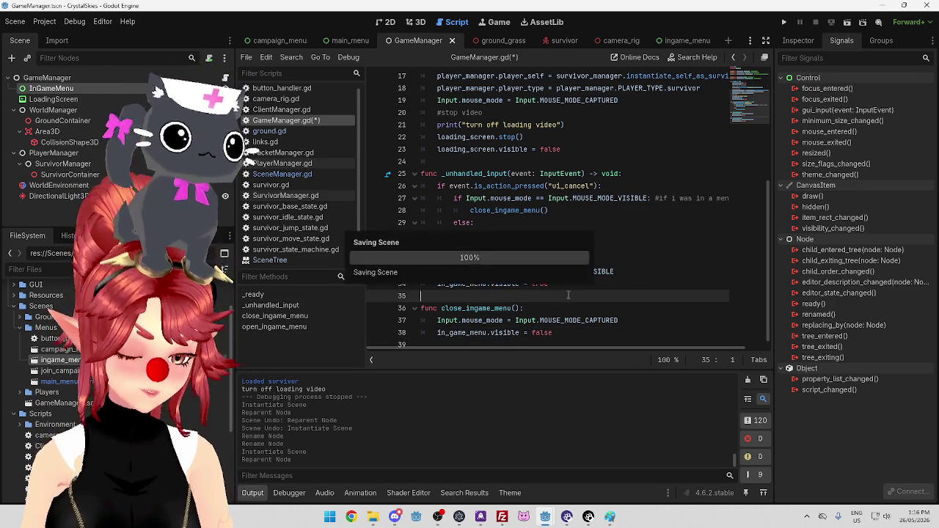
click(784, 22)
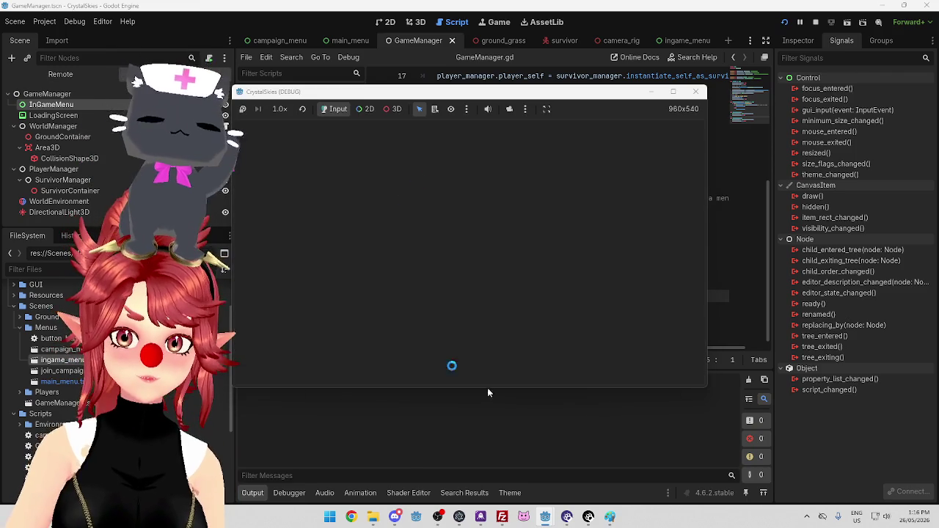
Start the server project, then in the running game open the in-game menu and choose Leave Lobby.
mouse_move(545, 516)
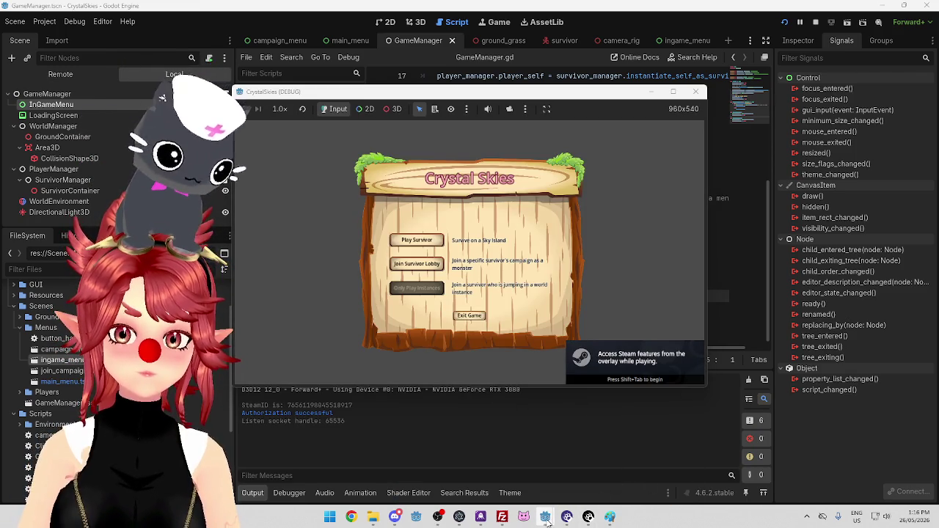
click(552, 470)
click(784, 22)
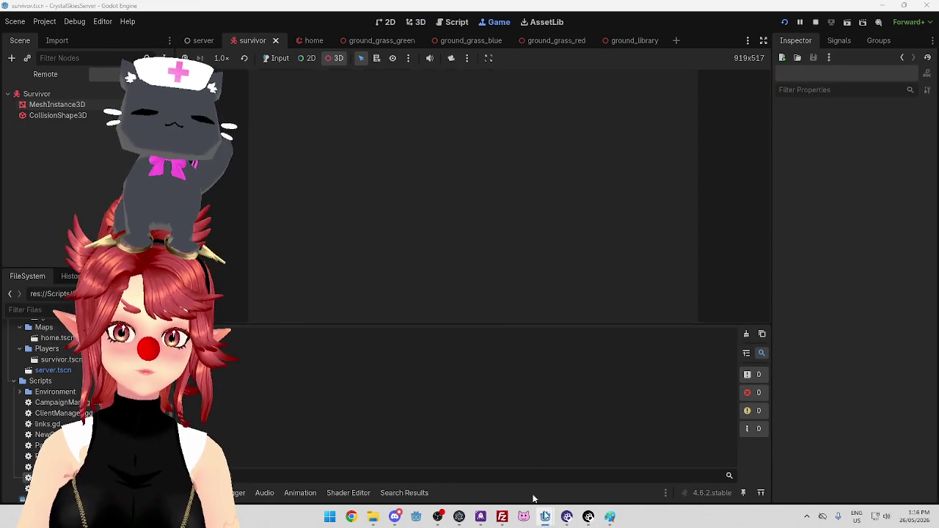
click(477, 473)
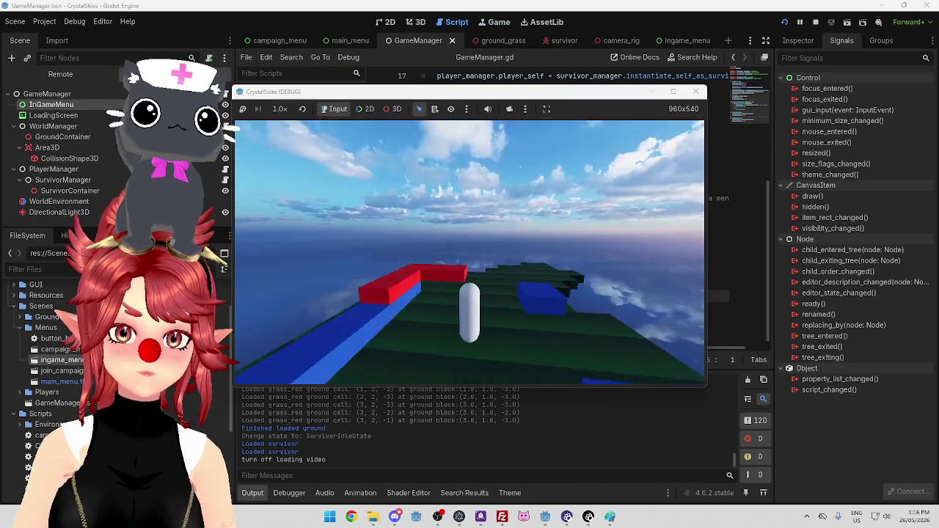
key(Escape)
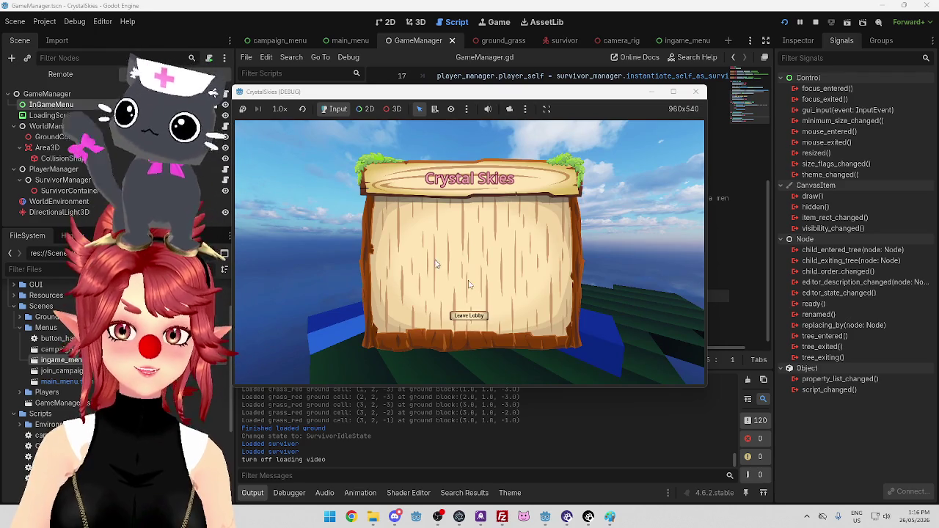
click(461, 326)
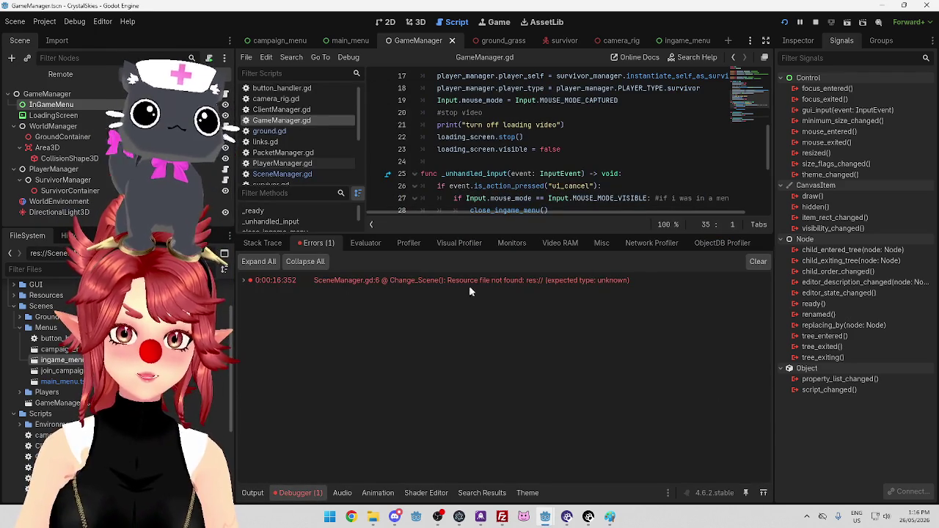
Jump to the Change_Scene error code and bring up the ingame_menu scene.
double_click(499, 283)
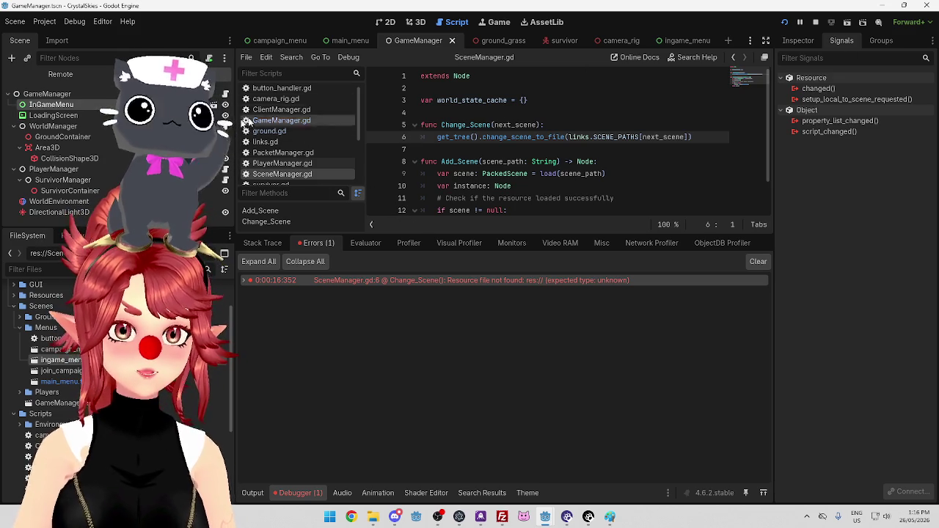
mouse_move(62, 360)
mouse_down()
mouse_move(229, 133)
mouse_move(731, 182)
mouse_up()
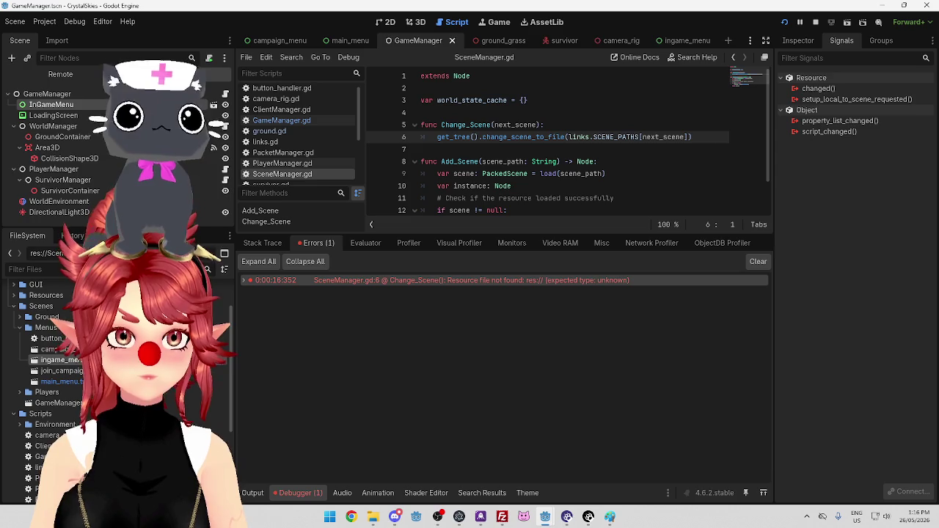
click(52, 104)
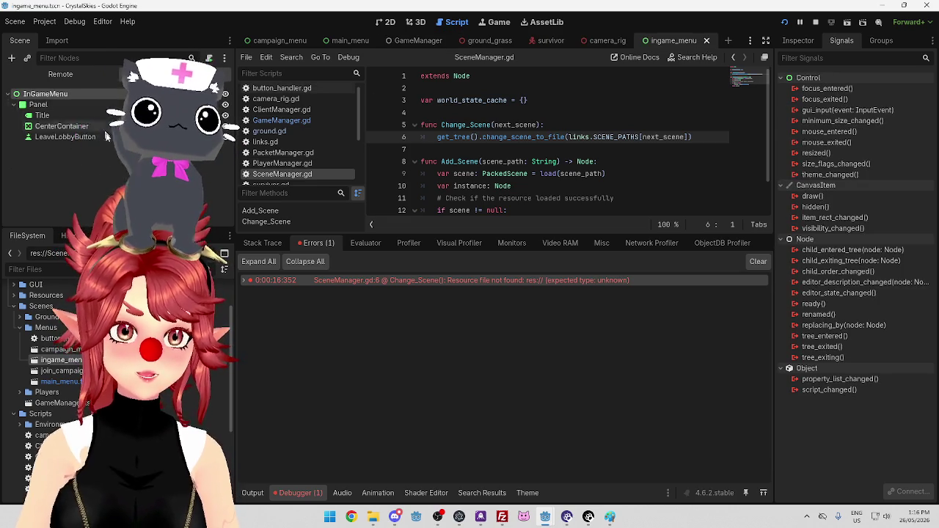
Set LeaveLobbyButton's Next Scene to Main Menu in the Inspector.
click(64, 137)
click(798, 40)
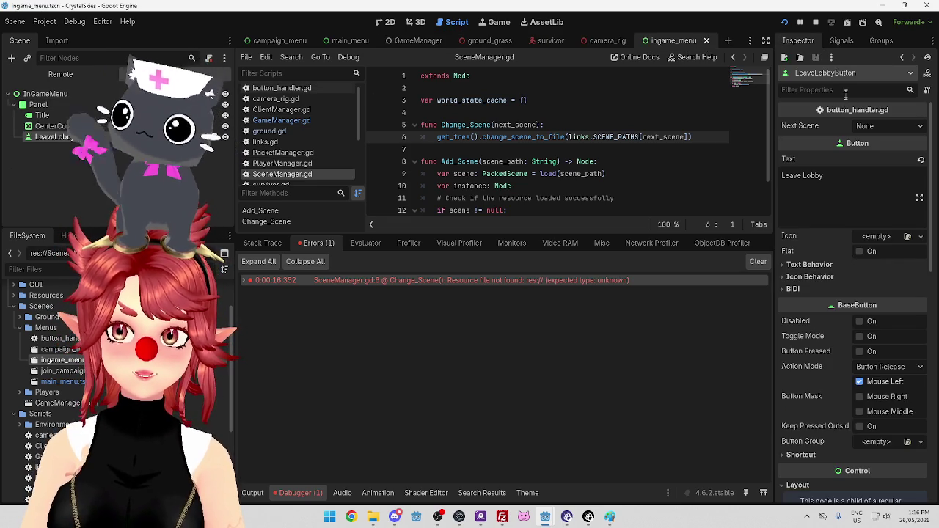
click(879, 125)
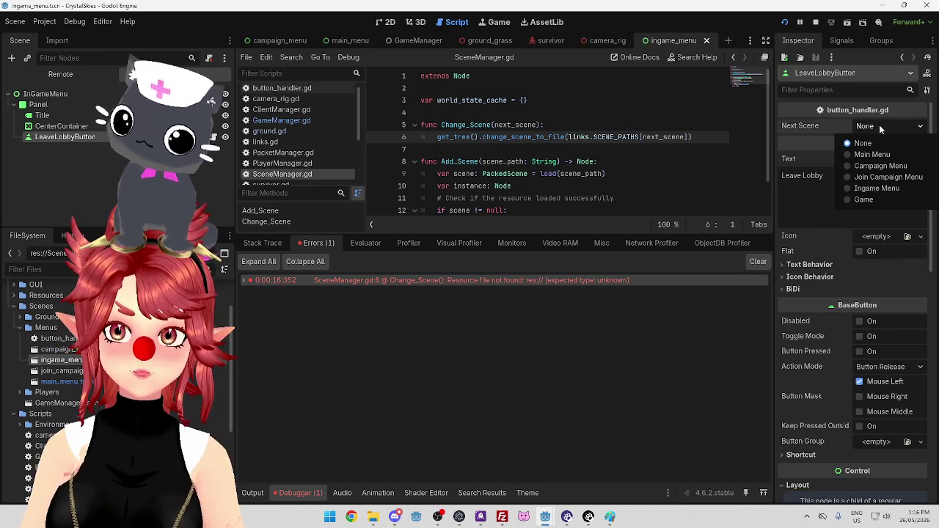
click(848, 188)
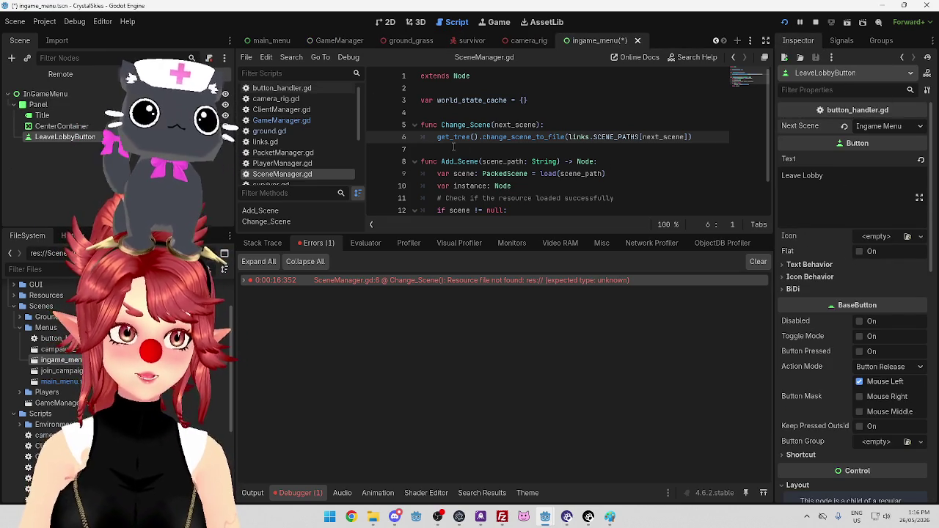
click(905, 128)
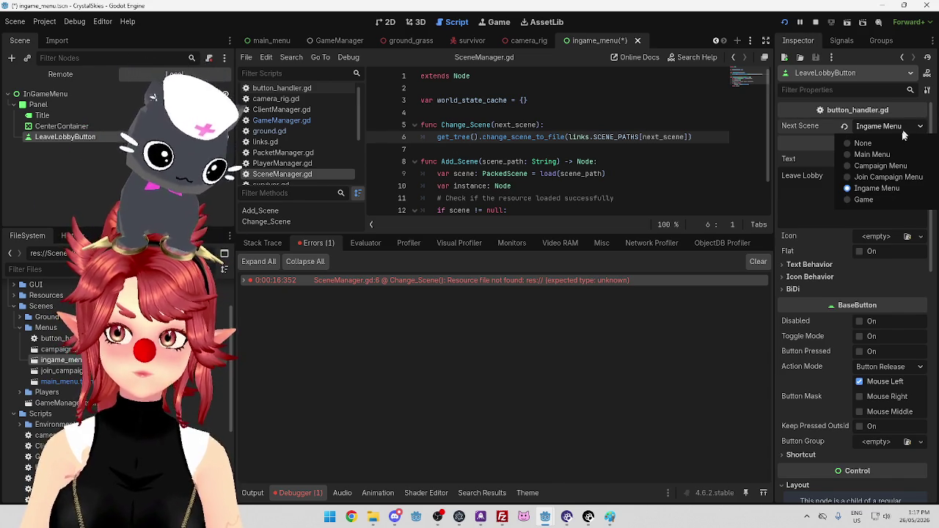
click(849, 155)
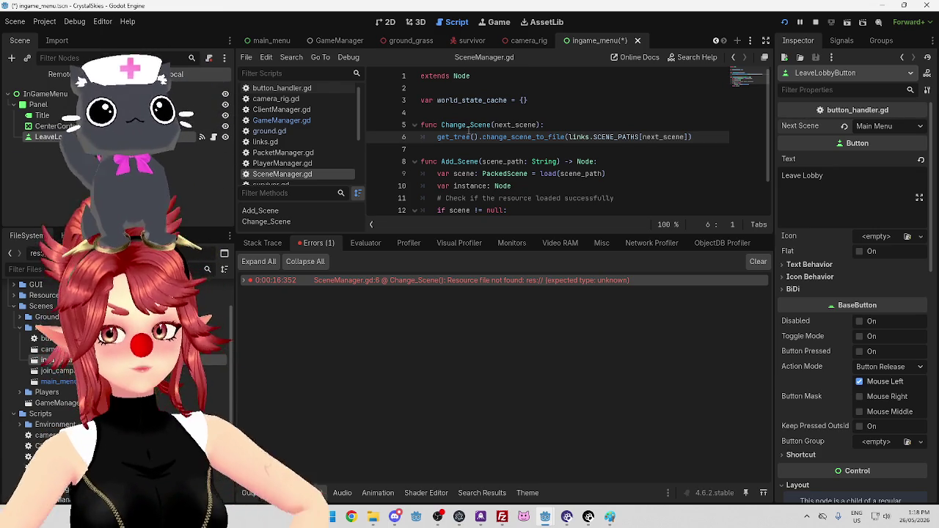
Stop the running game and save the modified ingame_menu scene.
click(816, 21)
key(Up)
key(Up)
key(ctrl+s)
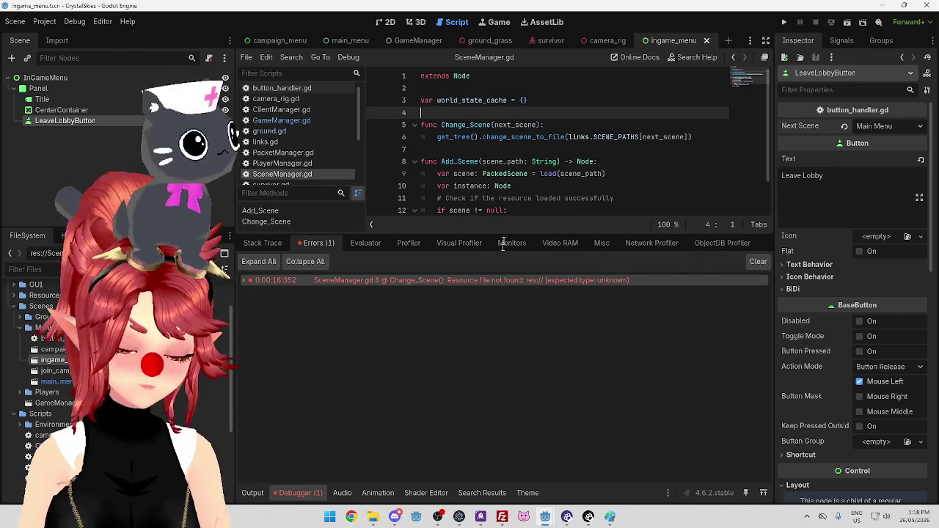
Run both the client (F5) and server projects and bring the game window into view.
mouse_move(546, 517)
click(609, 494)
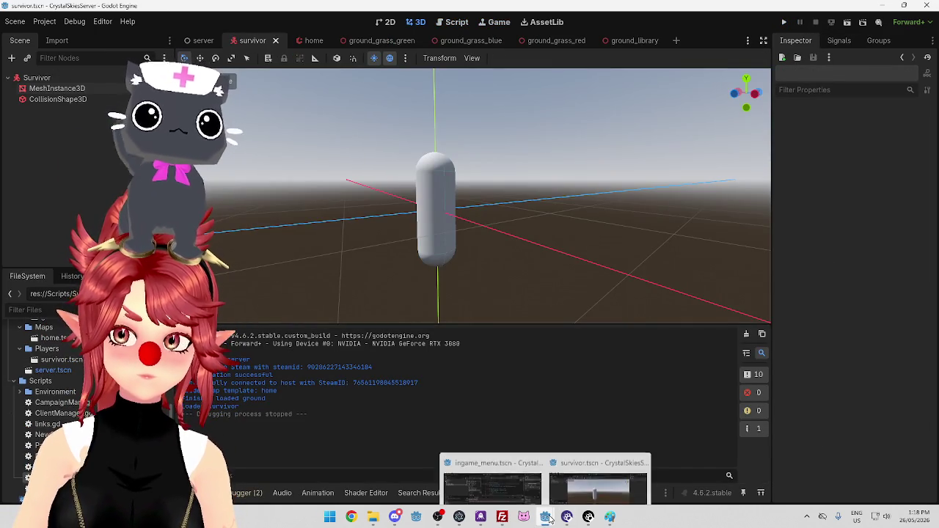
mouse_move(545, 517)
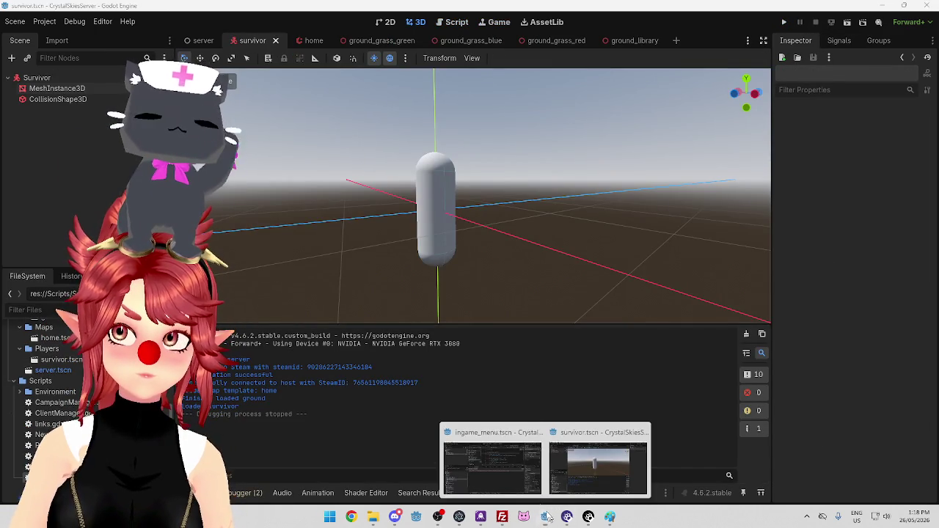
click(515, 459)
key(F5)
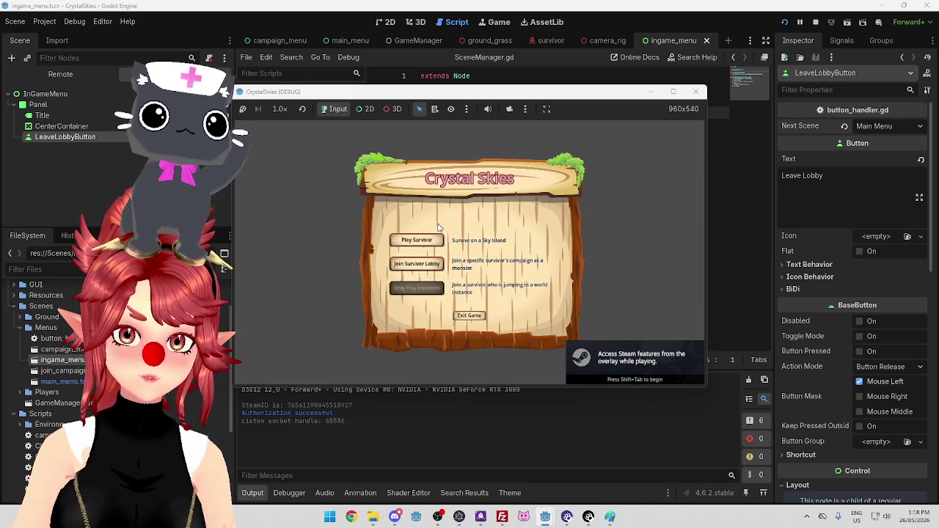
mouse_move(545, 517)
click(551, 467)
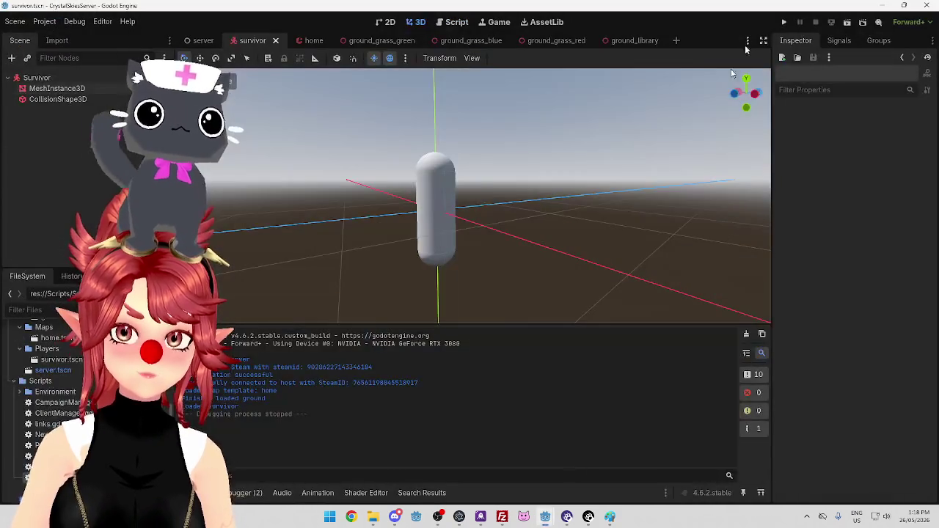
click(785, 23)
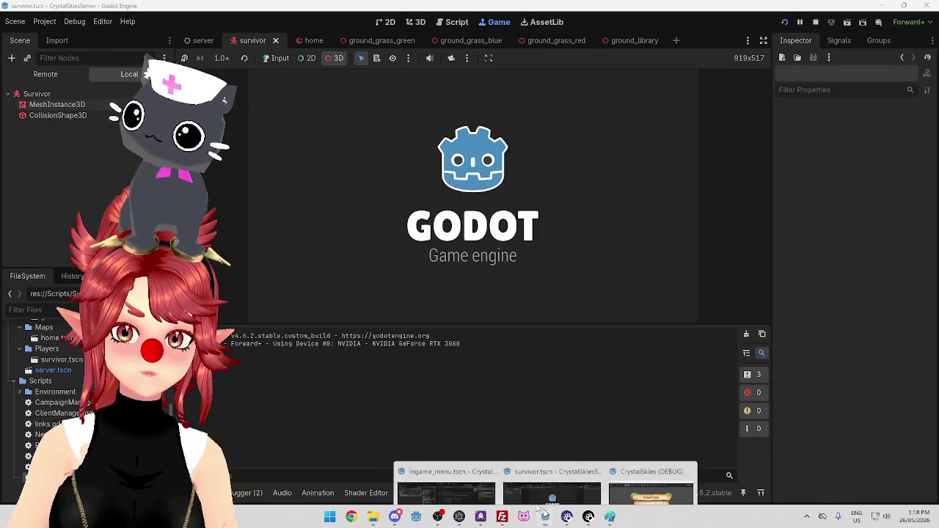
mouse_move(545, 517)
click(656, 470)
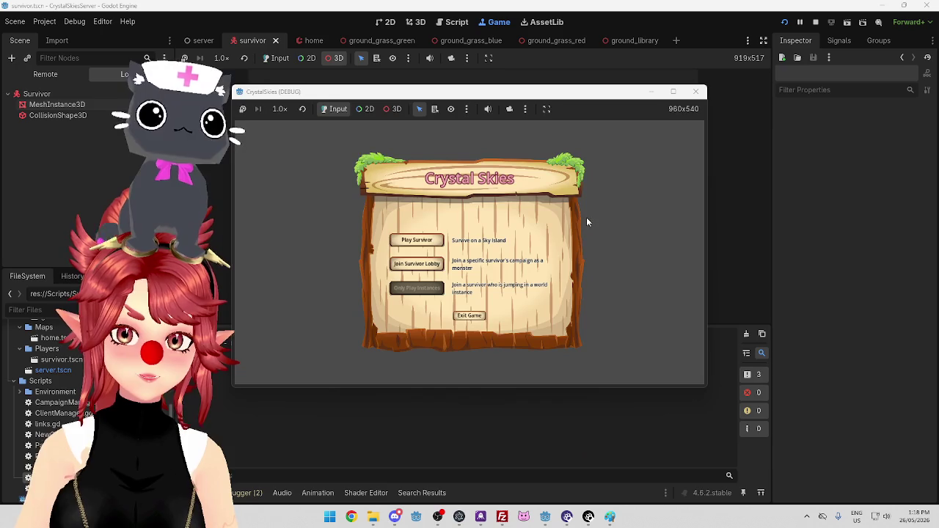
mouse_move(556, 117)
mouse_down()
mouse_move(522, 189)
mouse_move(395, 169)
mouse_up()
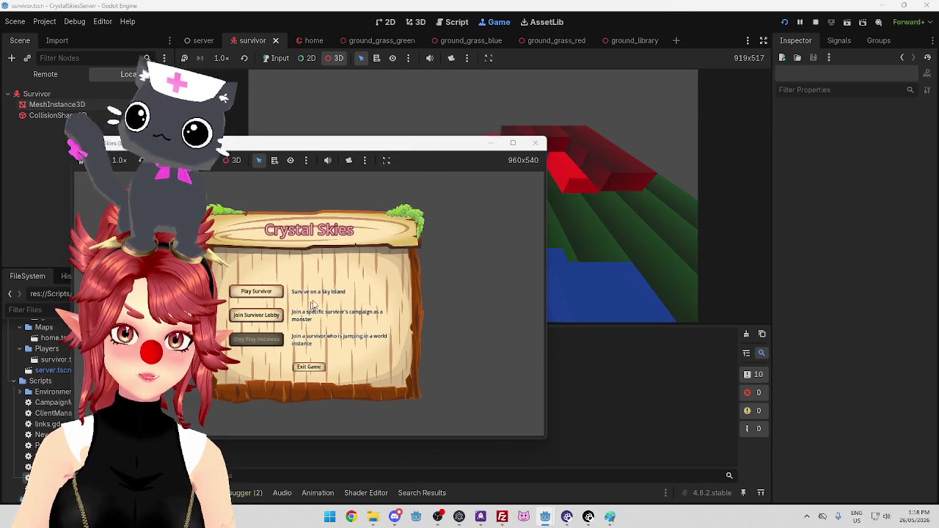
click(491, 142)
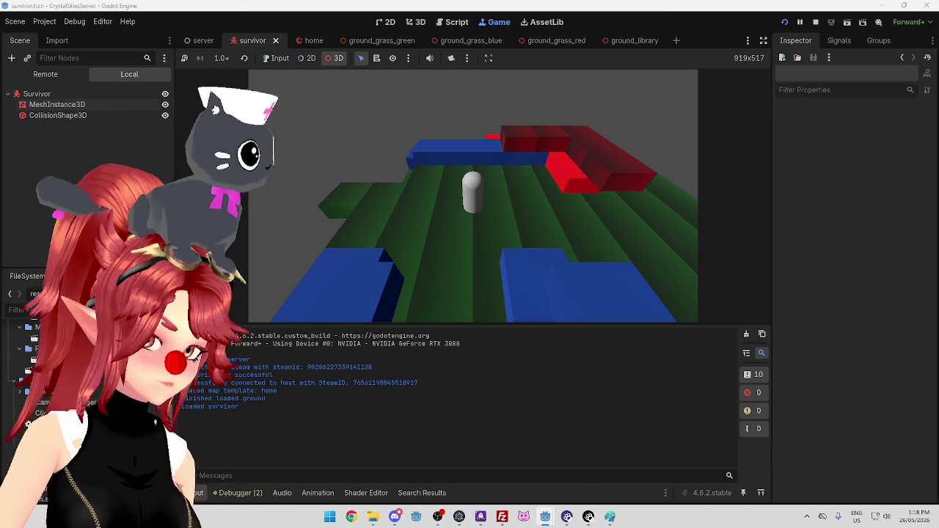
key(alt+Tab)
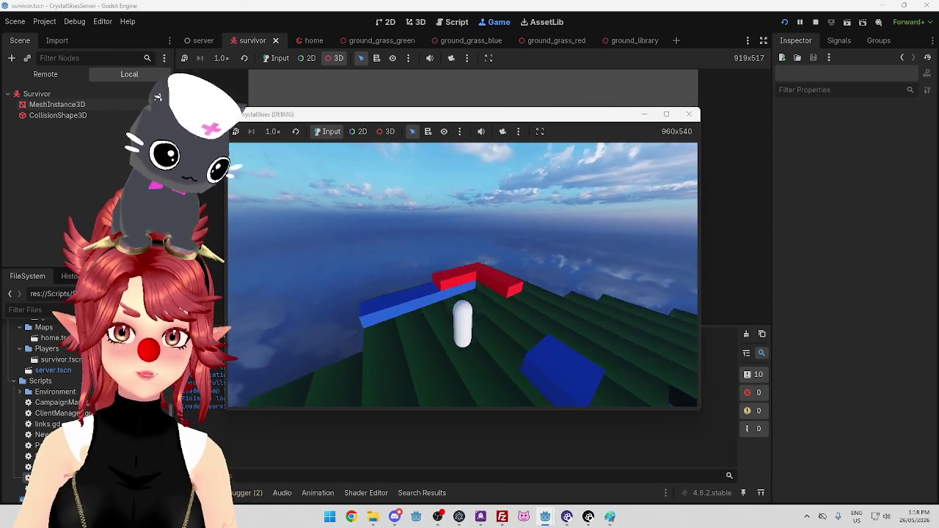
Open the in-game menu, leave the lobby, and inspect the MainMenu branch in the Remote tree.
key(Escape)
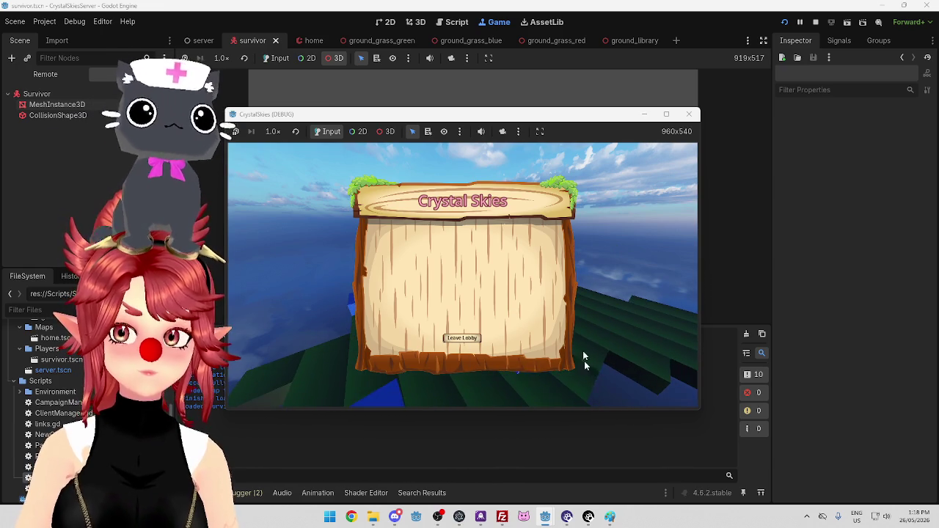
click(476, 340)
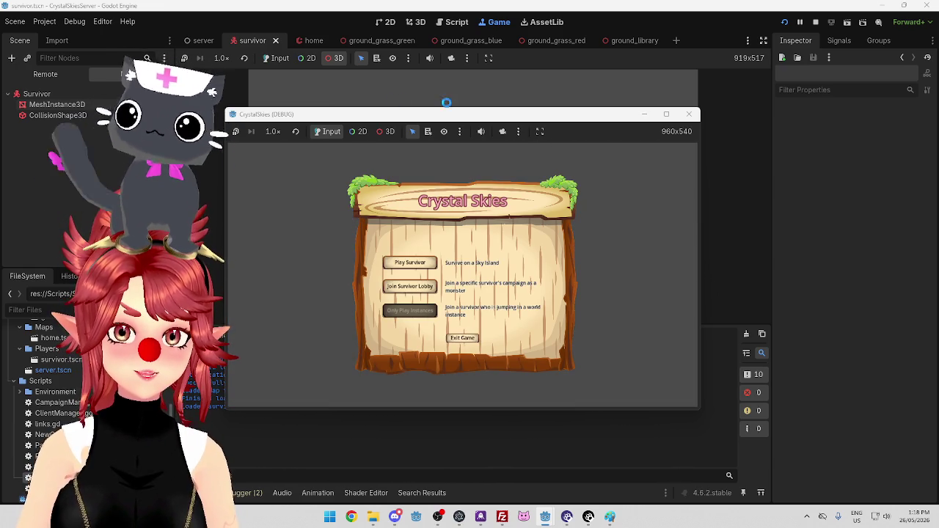
drag(455, 115, 463, 110)
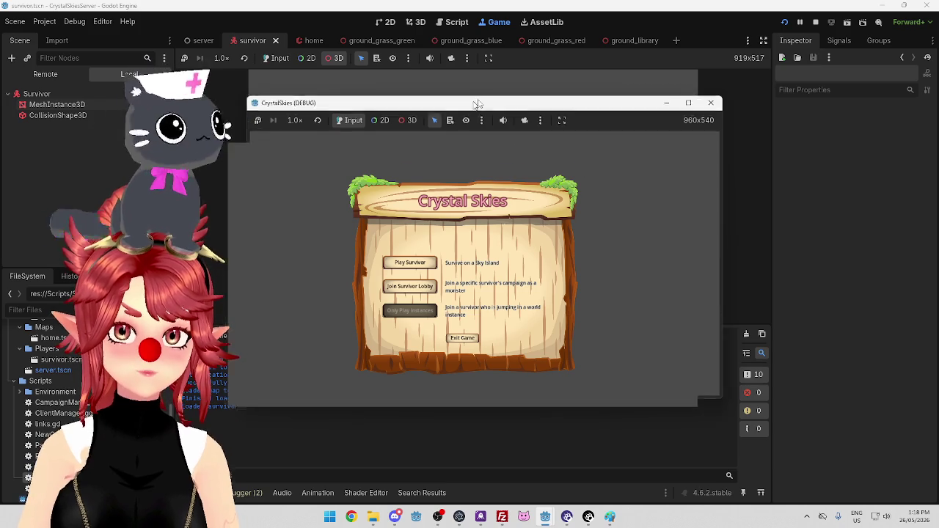
mouse_move(545, 517)
click(444, 464)
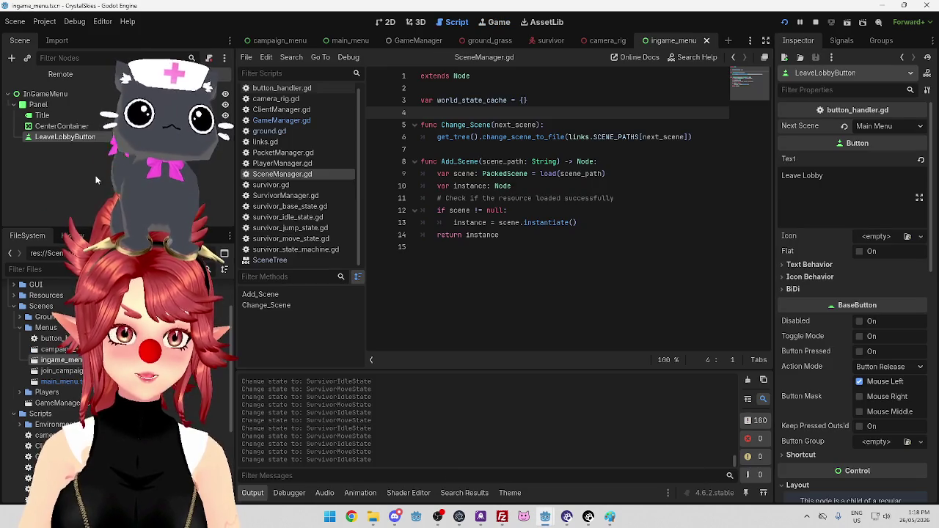
click(60, 75)
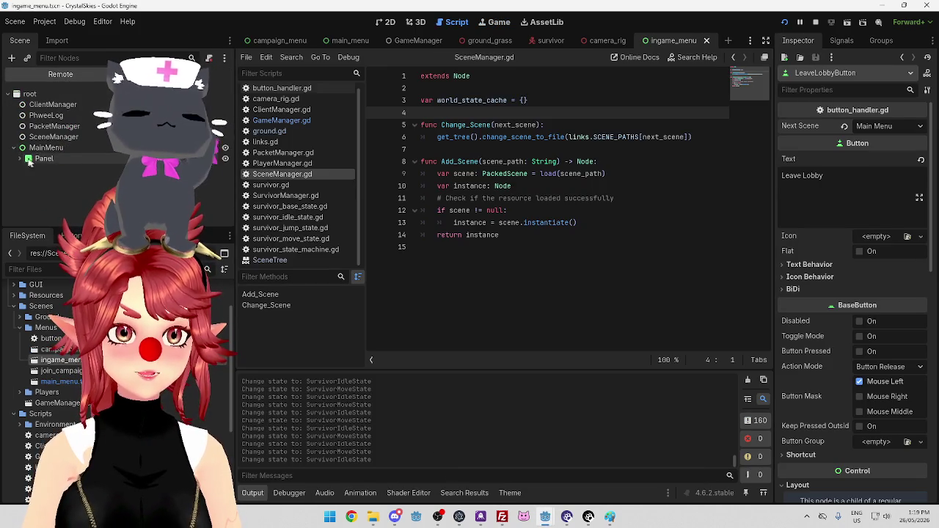
click(20, 159)
click(25, 179)
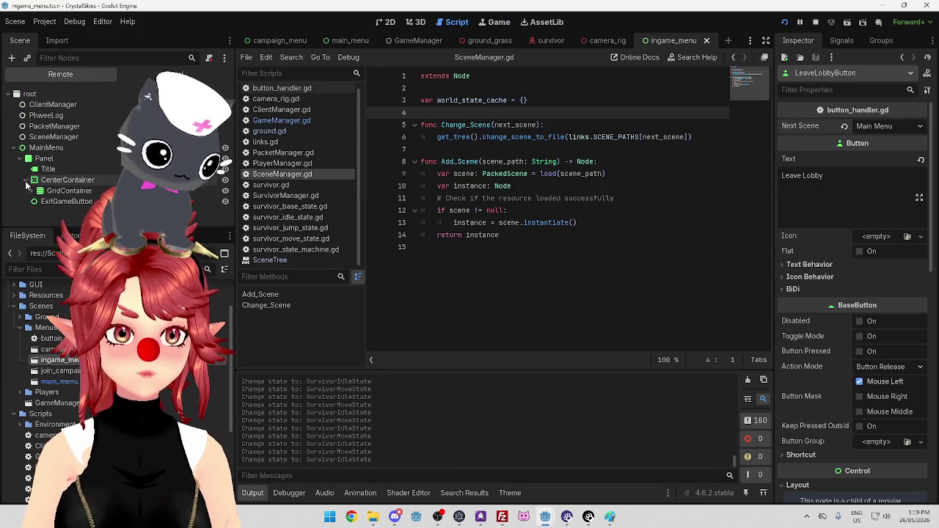
click(13, 148)
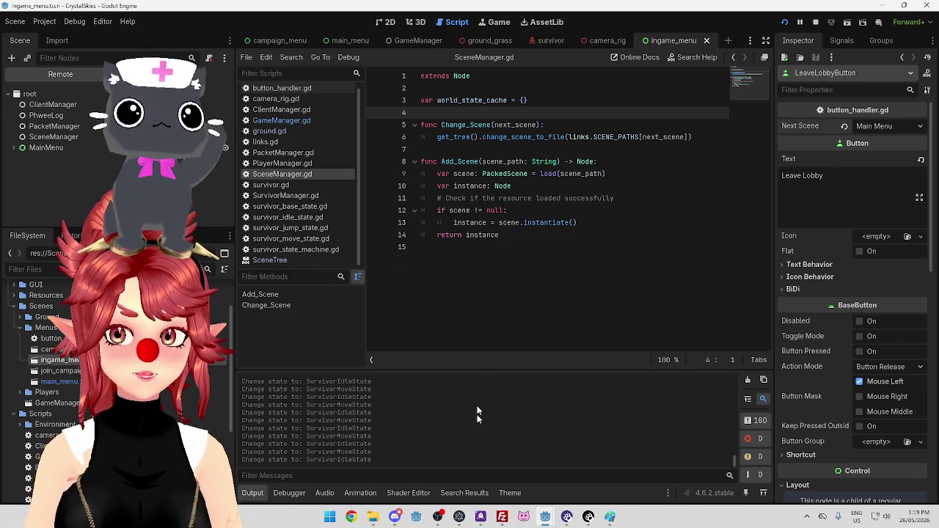
Go from the main menu to the campaign screen, then close the game window.
mouse_move(545, 517)
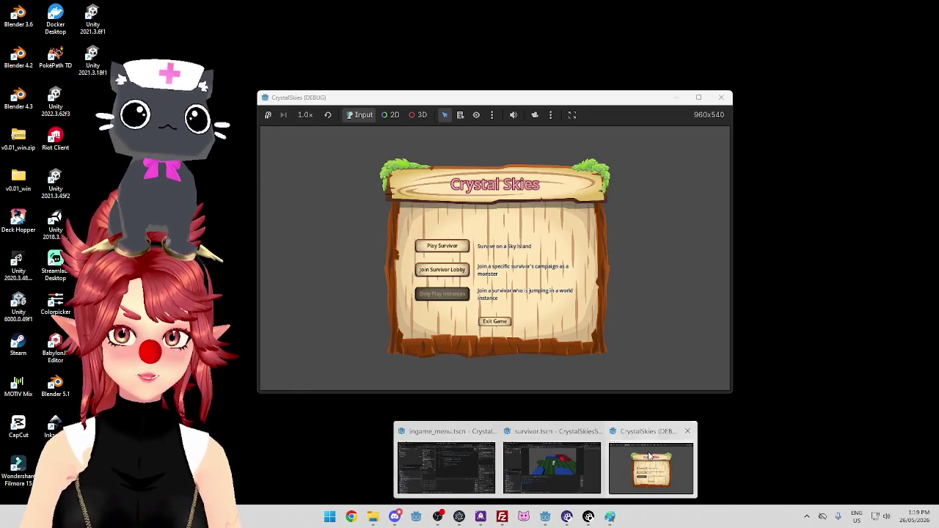
click(649, 470)
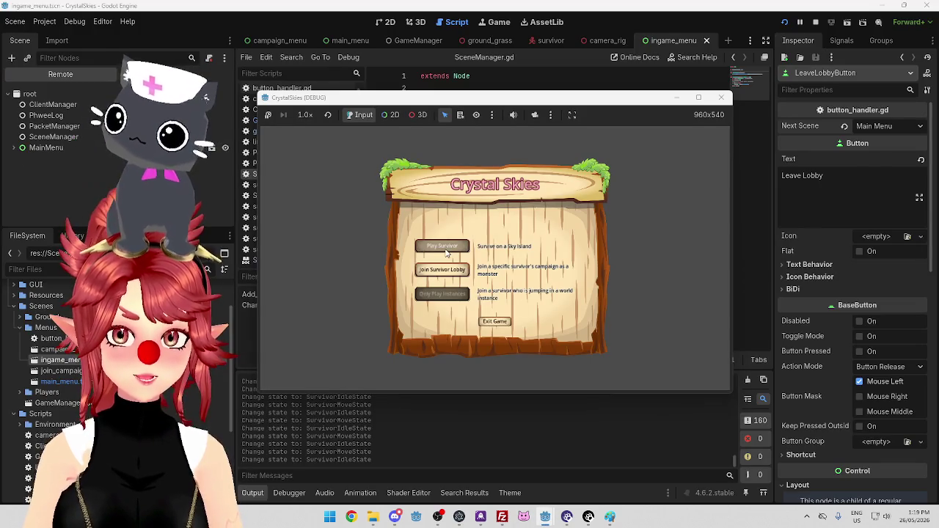
click(446, 249)
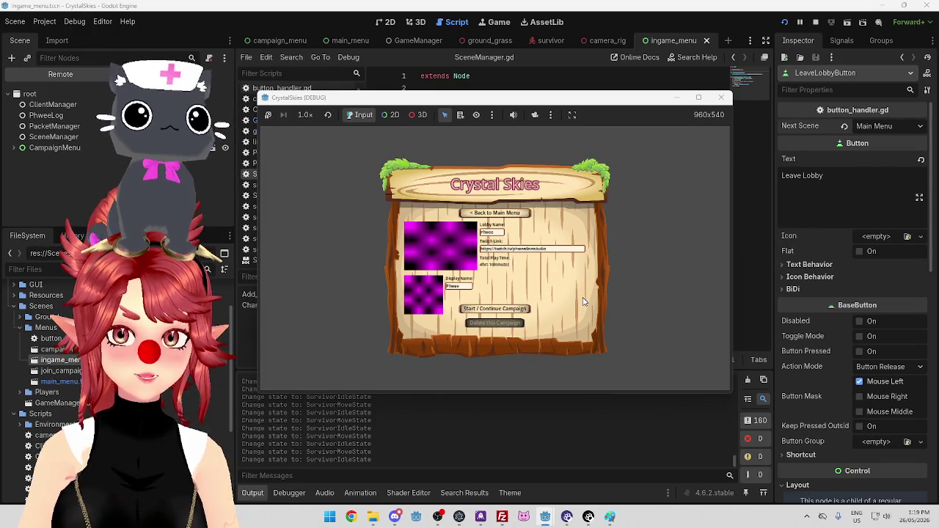
mouse_move(535, 98)
mouse_down()
mouse_move(470, 97)
mouse_move(494, 95)
mouse_up()
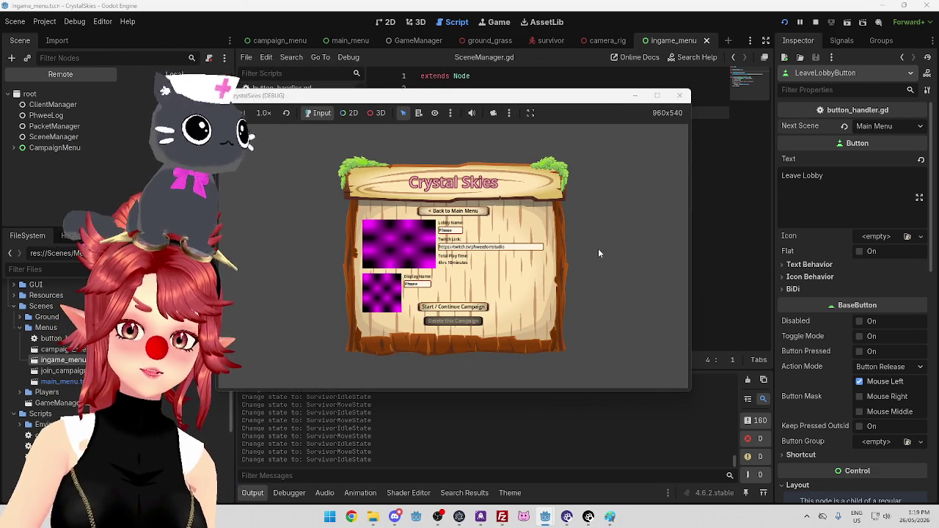
drag(528, 96, 610, 92)
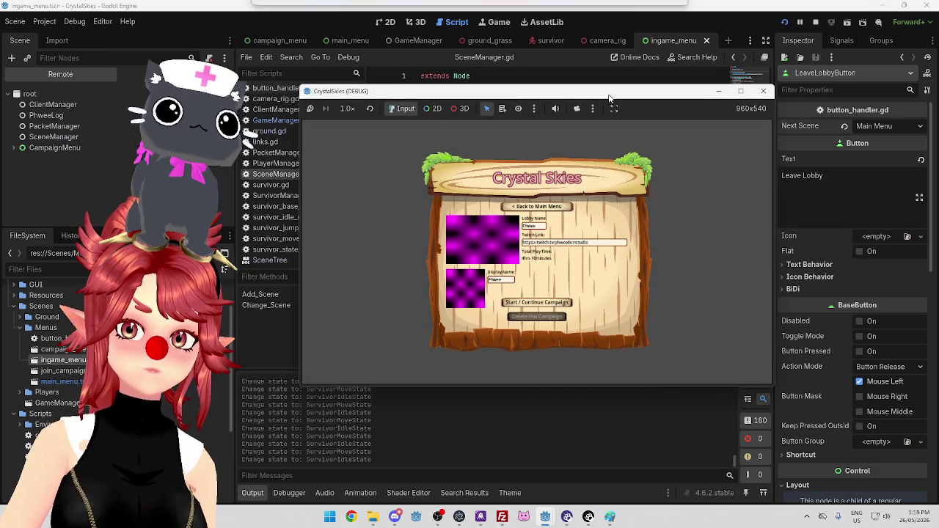
click(816, 22)
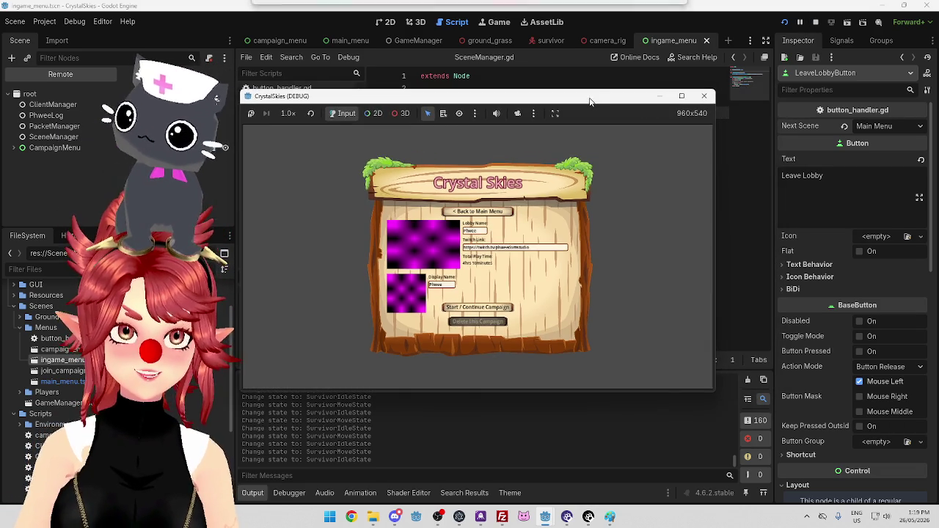
mouse_move(649, 96)
mouse_down()
mouse_move(659, 248)
mouse_move(671, 86)
mouse_up()
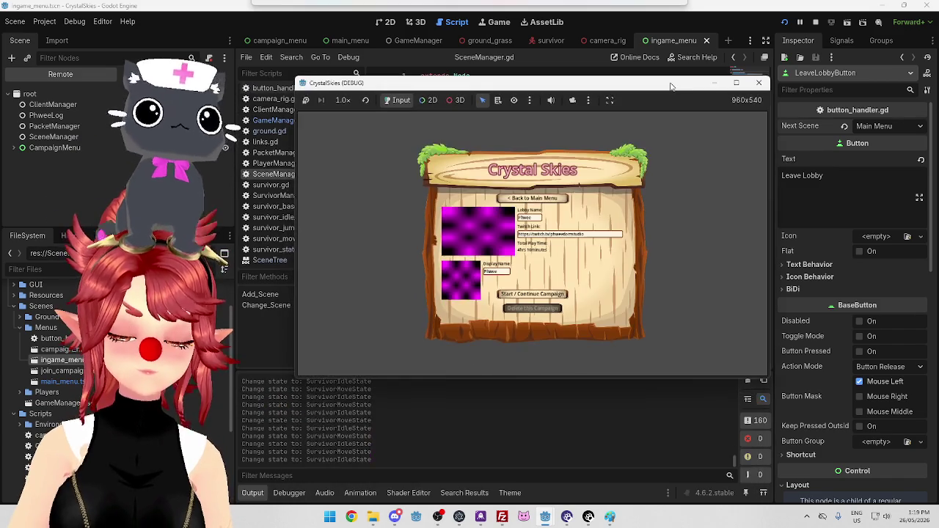
click(759, 82)
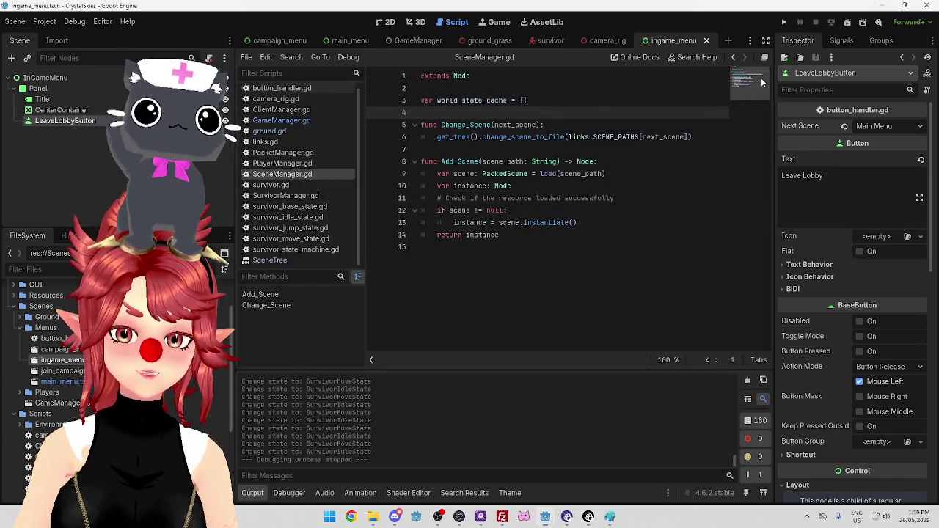
Return from the server project to the CrystalSkies client editor and place the caret on lines 2–4.
mouse_move(567, 514)
click(629, 470)
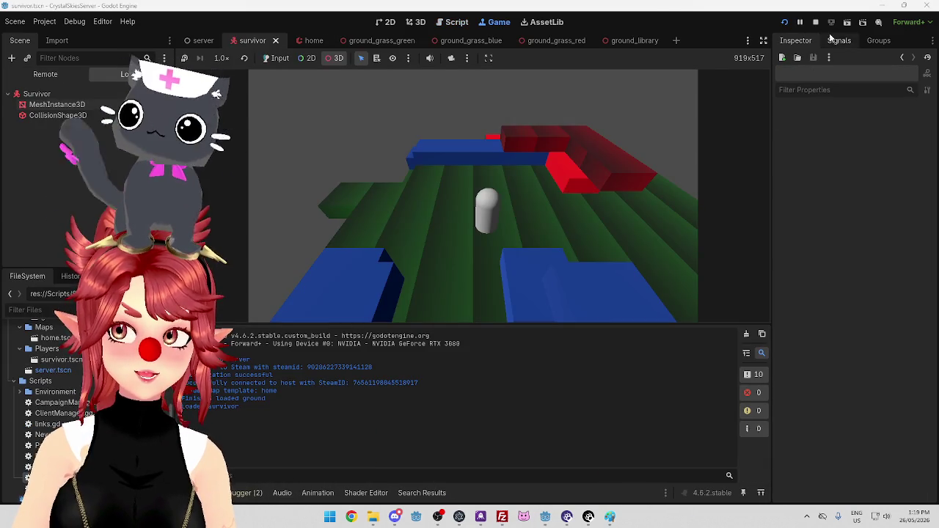
mouse_move(545, 516)
click(499, 463)
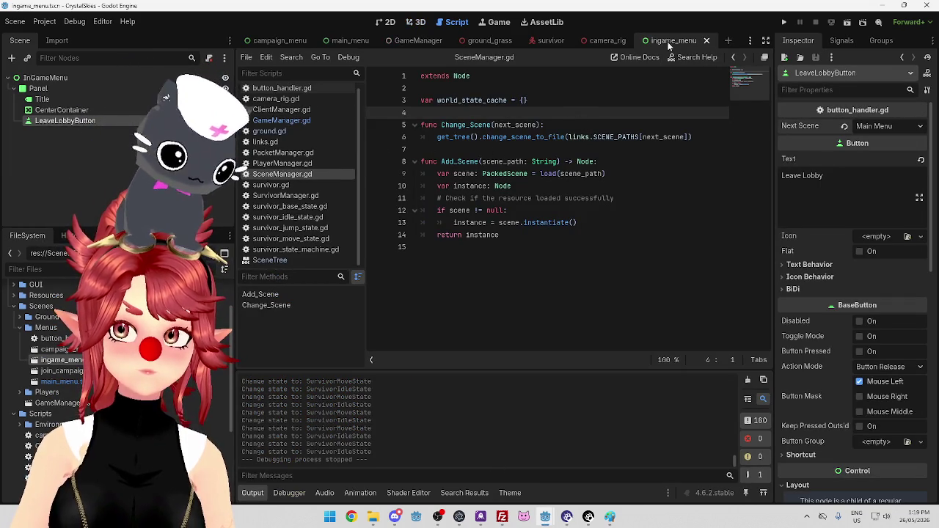
click(609, 89)
click(598, 101)
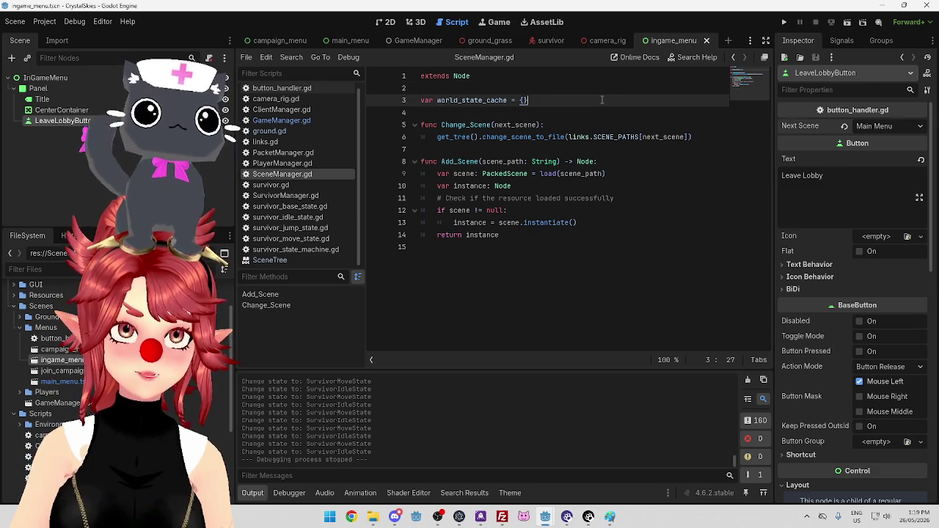
click(581, 111)
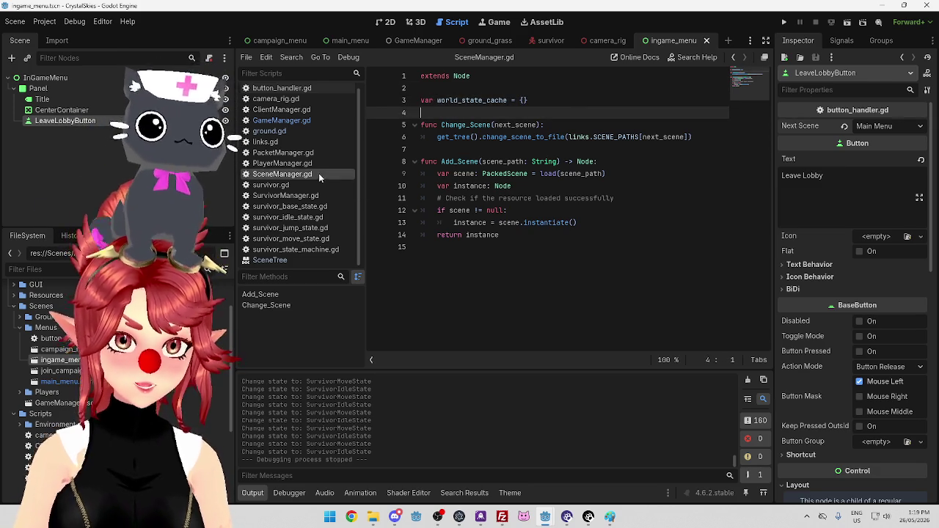
Review the GameManager.gd, PlayerManager.gd and survivor.gd scripts.
click(281, 120)
scroll(523, 203, up, 5)
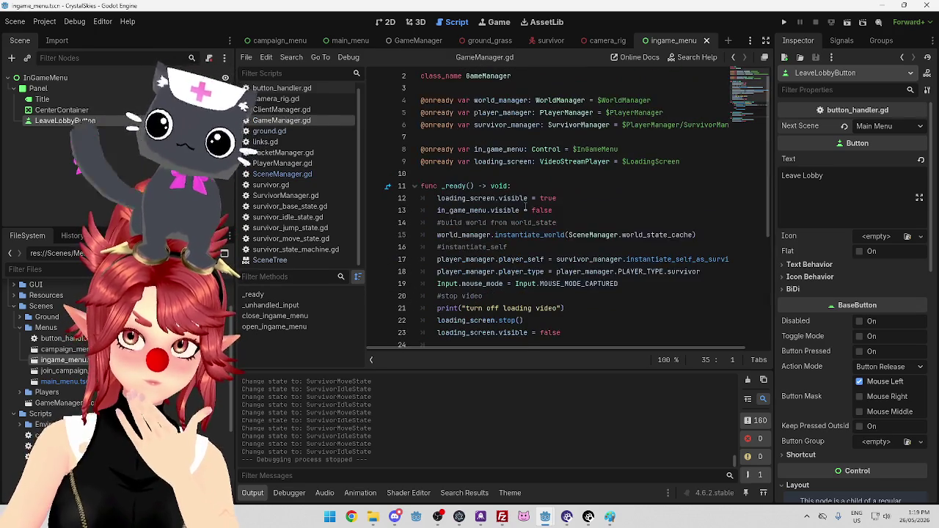
click(277, 164)
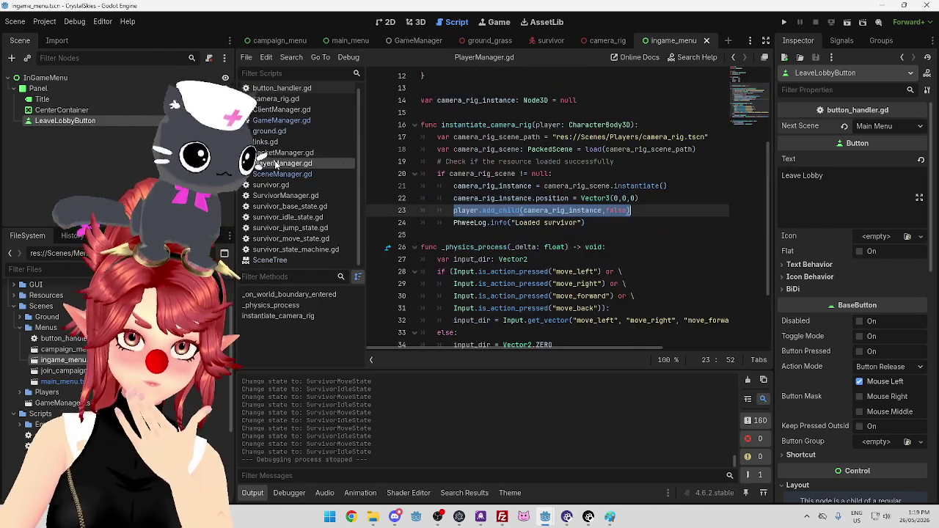
scroll(580, 242, up, 1)
scroll(576, 246, down, 4)
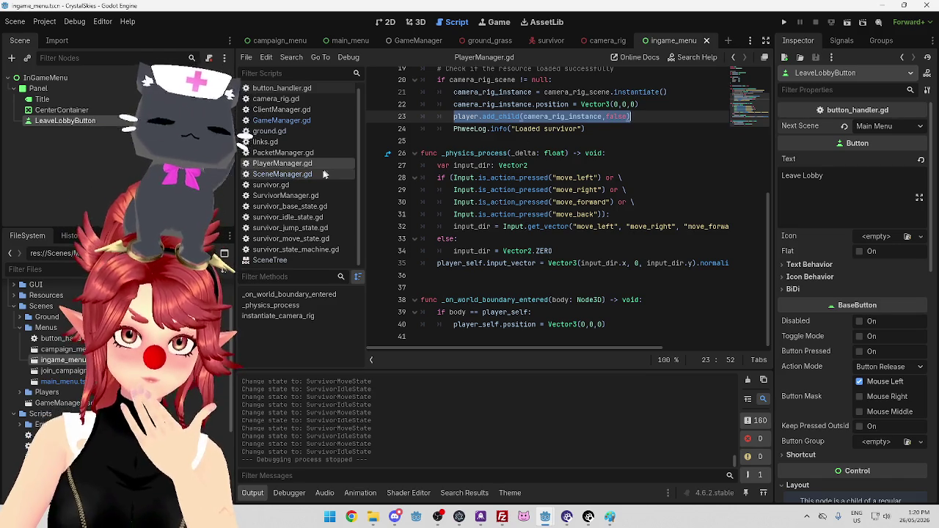
click(272, 185)
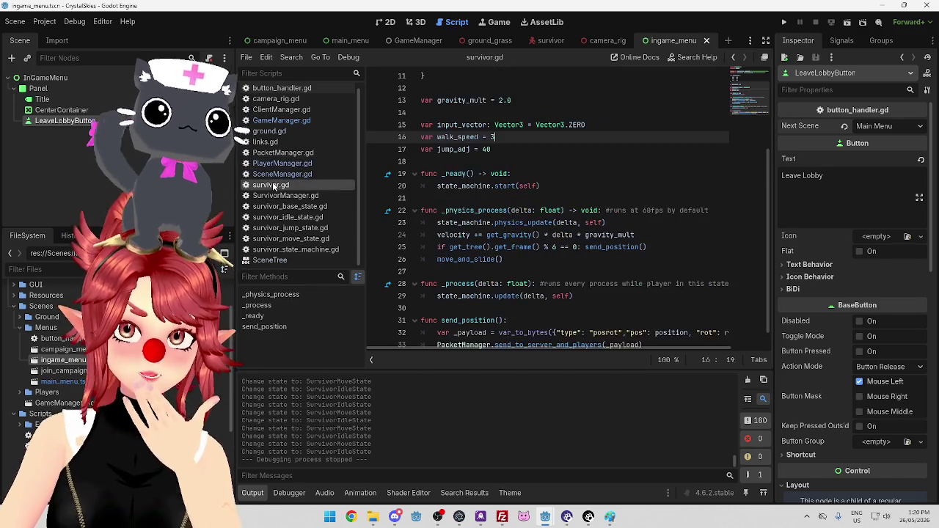
scroll(584, 262, up, 4)
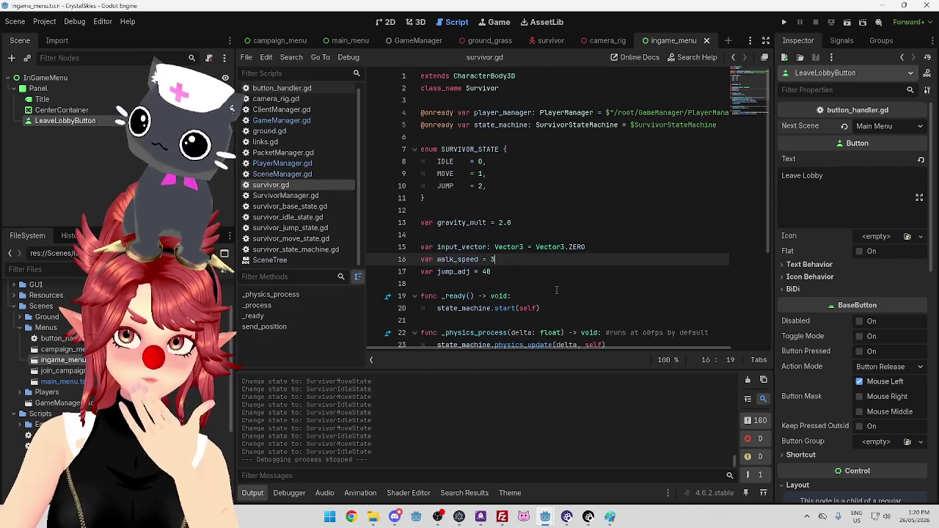
click(286, 163)
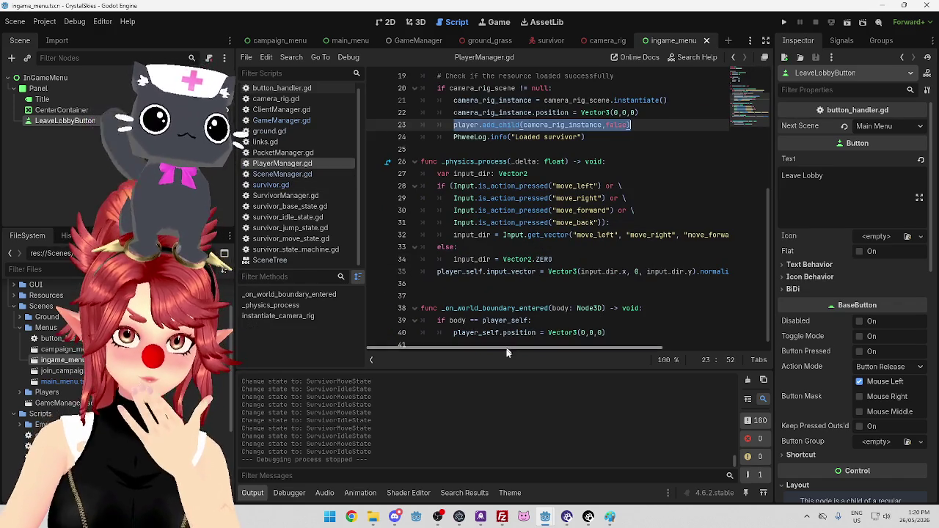
Scroll PlayerManager.gd, then open survivor_jump_state.gd and survivor_idle_state.gd.
scroll(517, 297, up, 2)
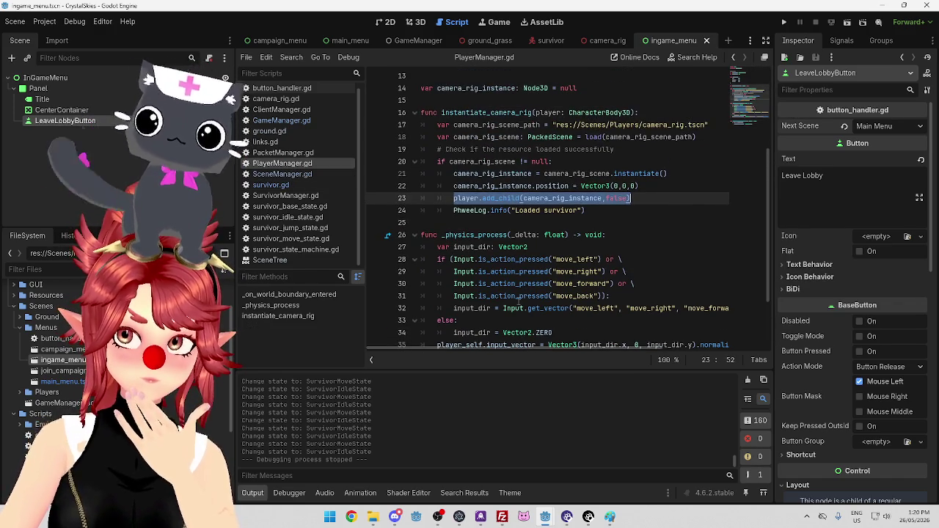
scroll(518, 297, down, 1)
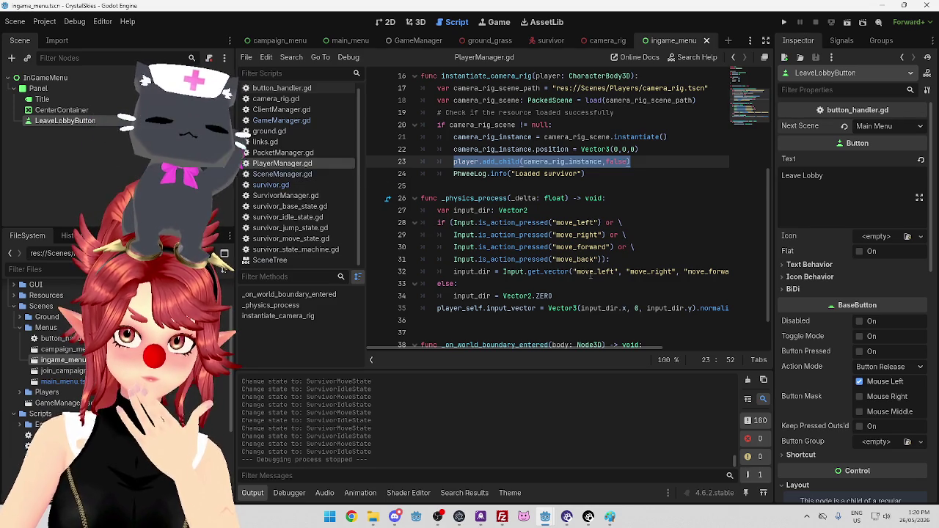
scroll(514, 220, down, 1)
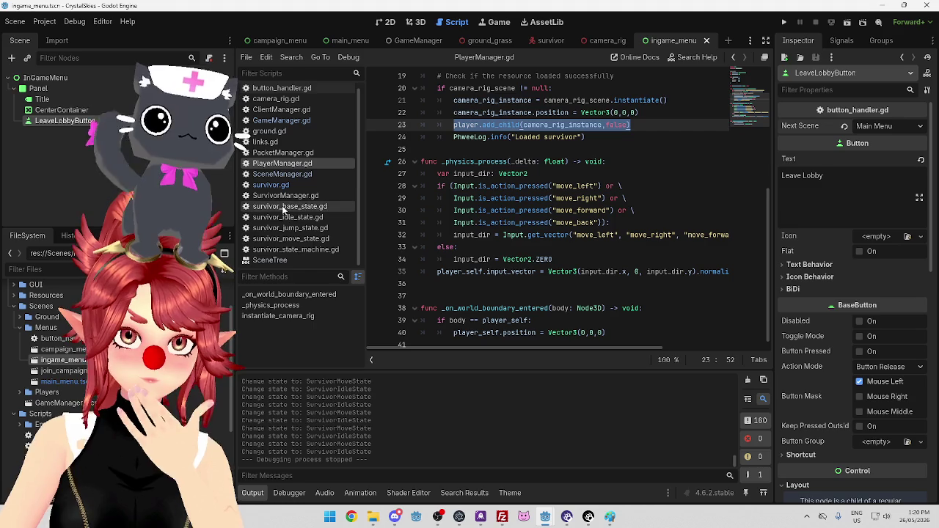
click(281, 228)
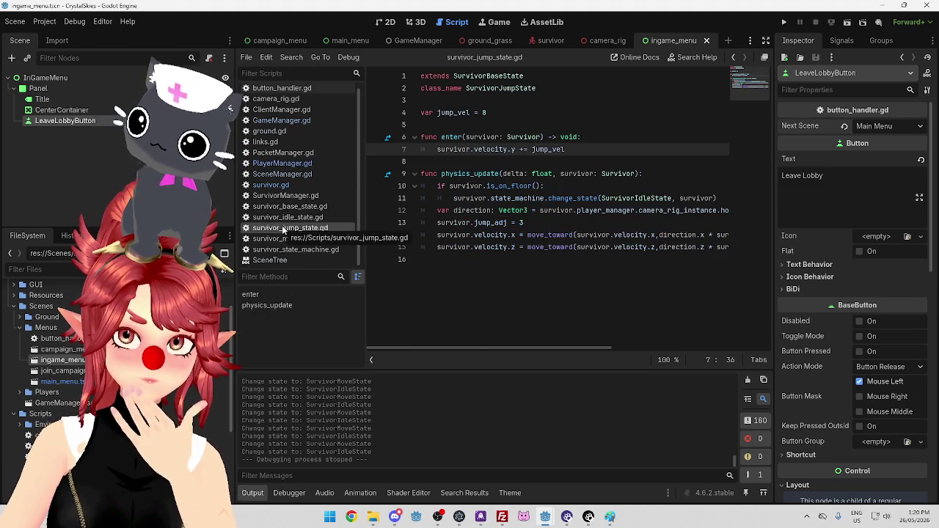
click(282, 217)
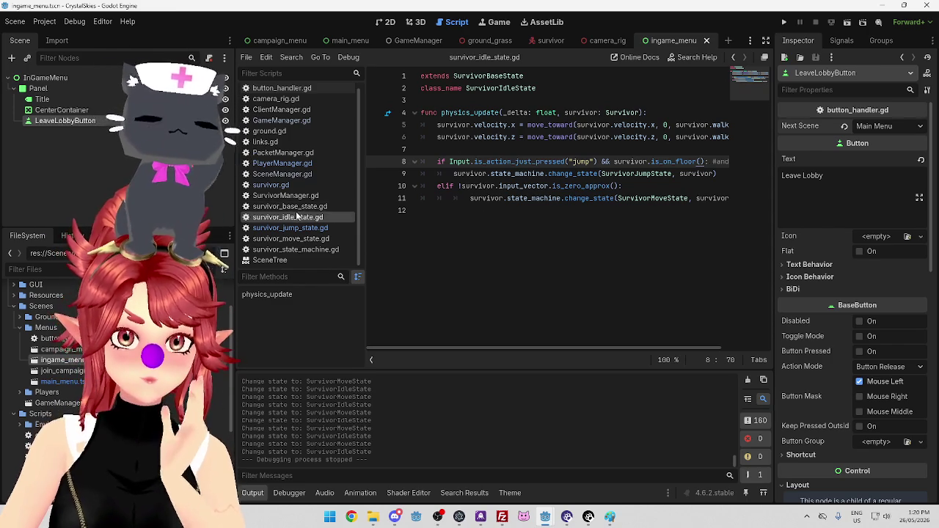
Indent empty line 7 in physics_update and add another blank line below it.
click(449, 152)
key(Tab)
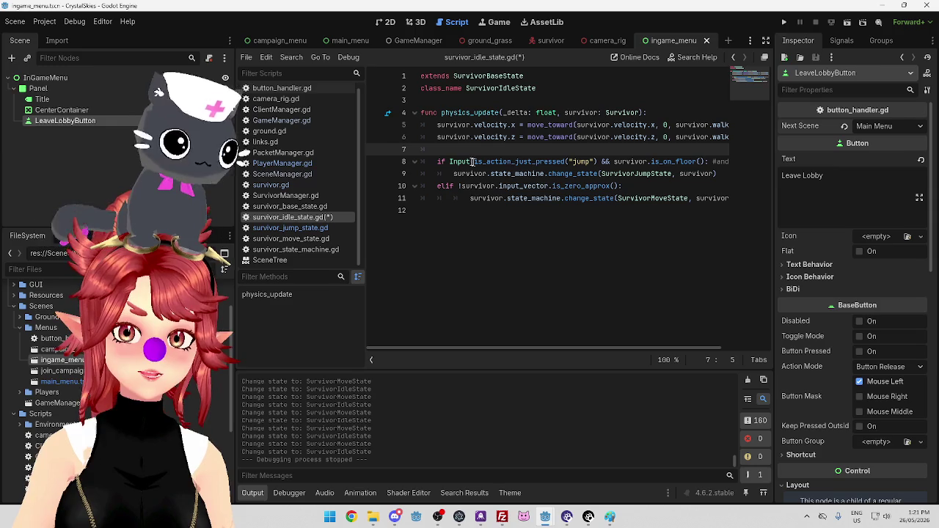
key(Return)
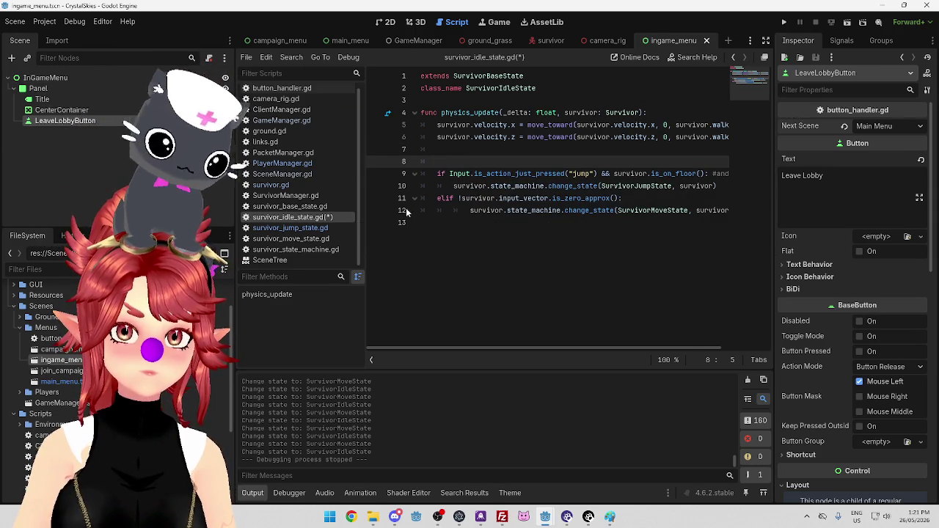
In the GameManager scene, insert a blank line after current_state on line 4 of survivor_state_machine.gd.
click(411, 41)
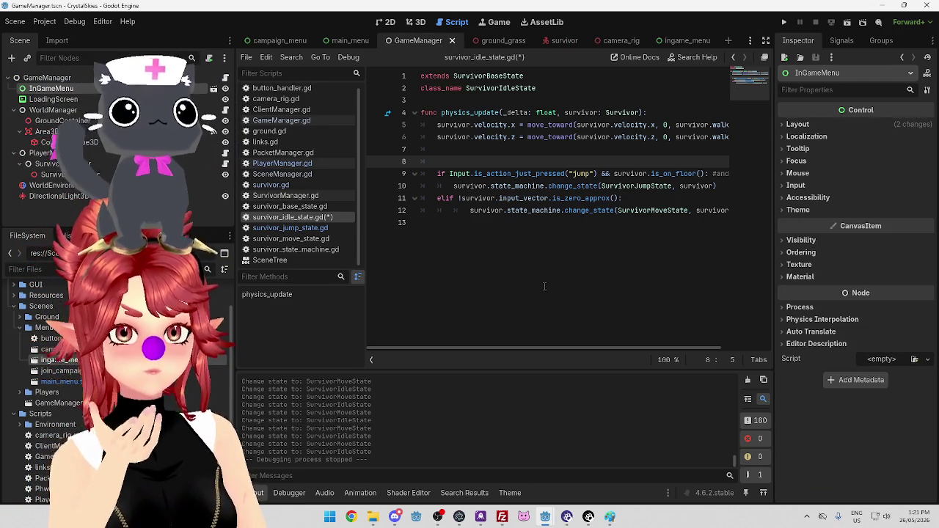
click(295, 249)
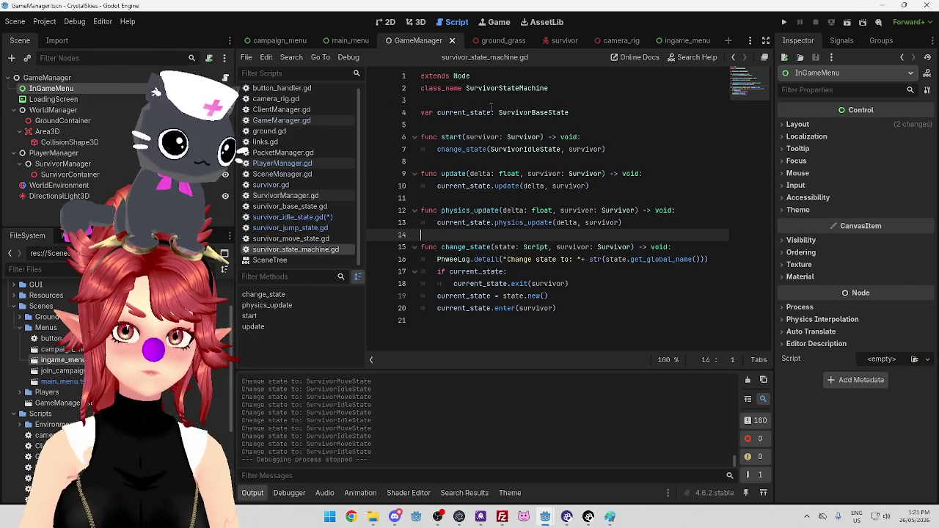
click(290, 208)
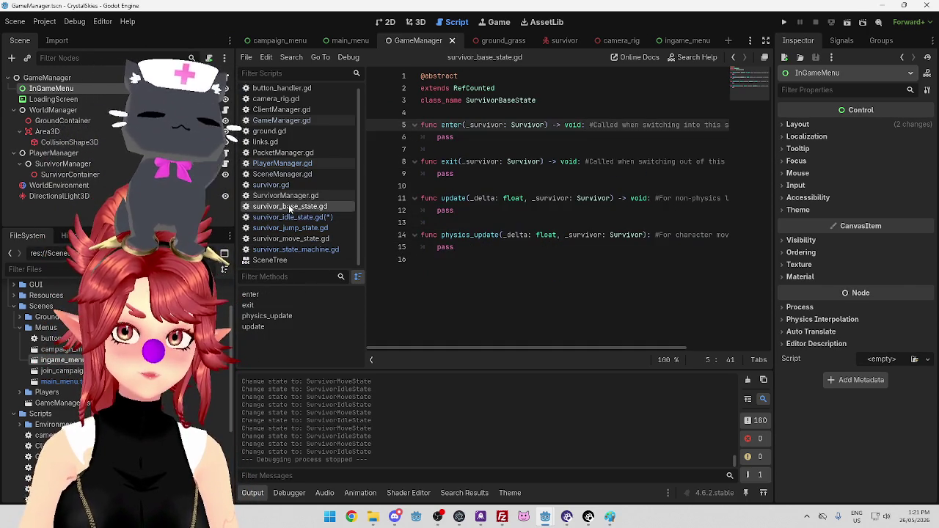
click(294, 250)
click(599, 114)
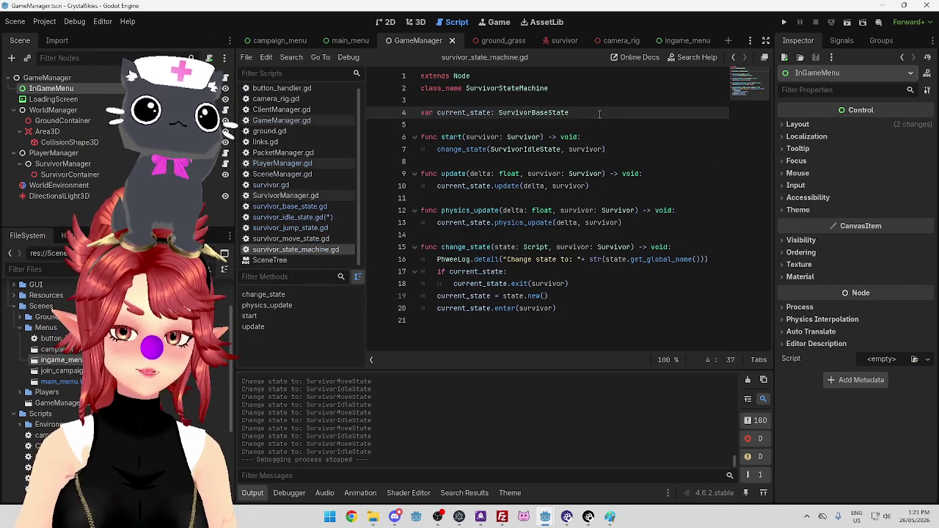
key(Return)
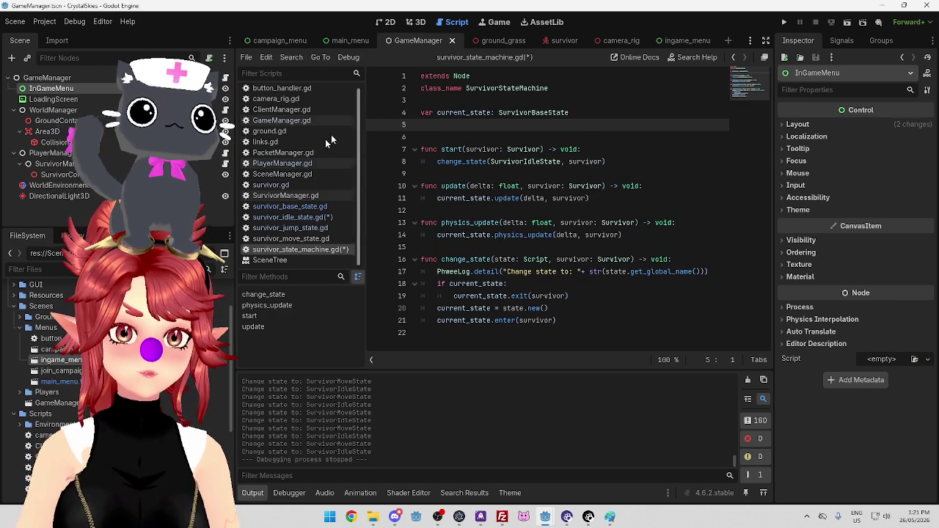
Browse PlayerManager, PacketManager, GameManager, ClientManager and links scripts to SurvivorManager.gd, then switch to the server window.
click(306, 165)
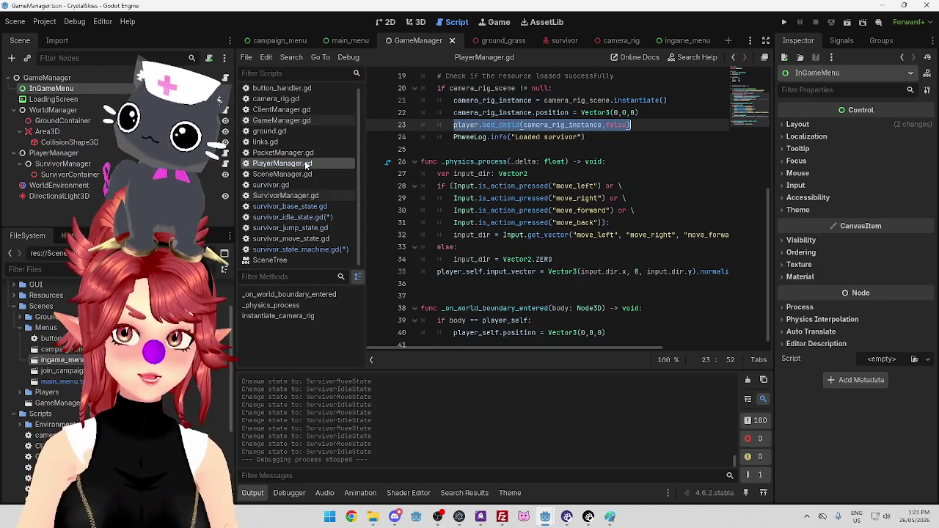
scroll(505, 212, up, 5)
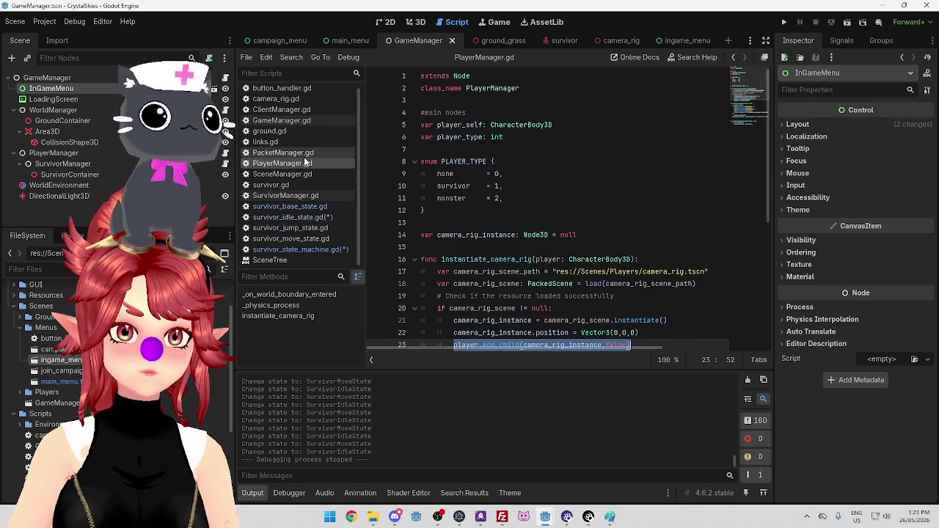
click(283, 152)
scroll(646, 275, up, 5)
scroll(646, 275, up, 2)
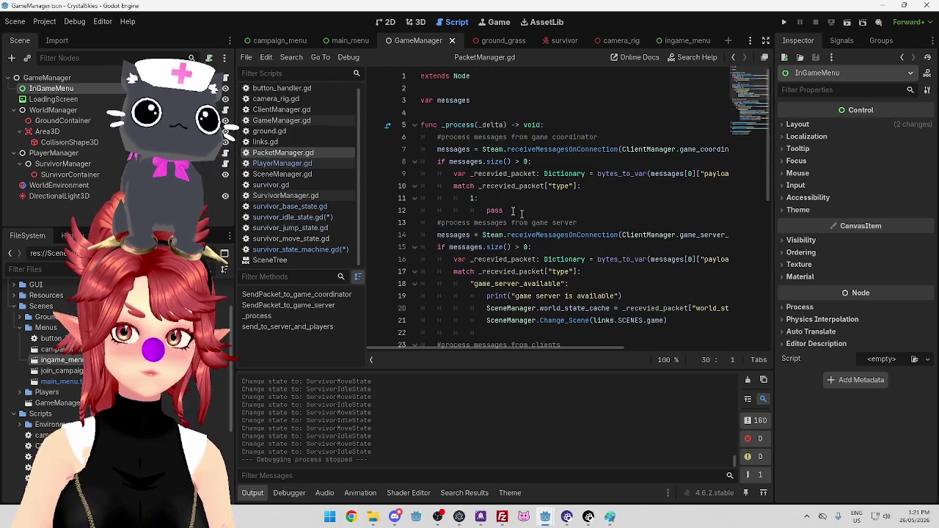
click(299, 121)
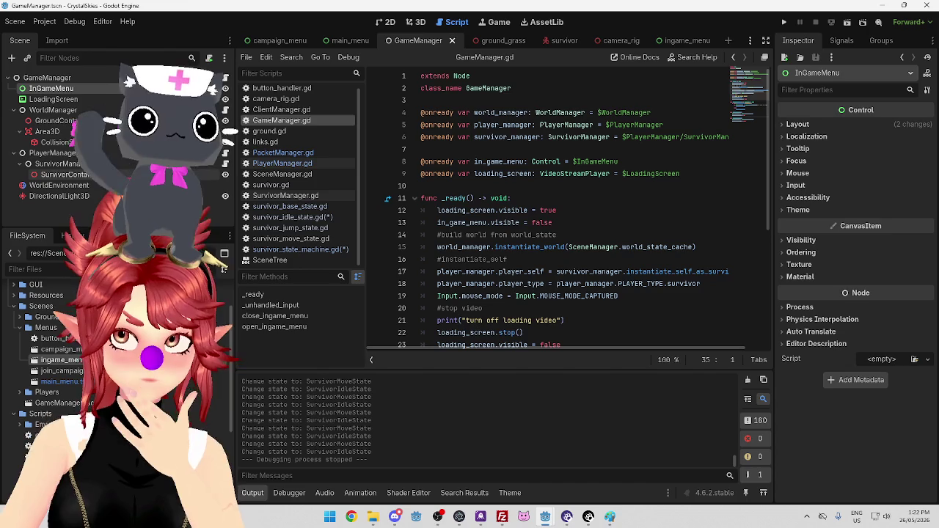
click(292, 111)
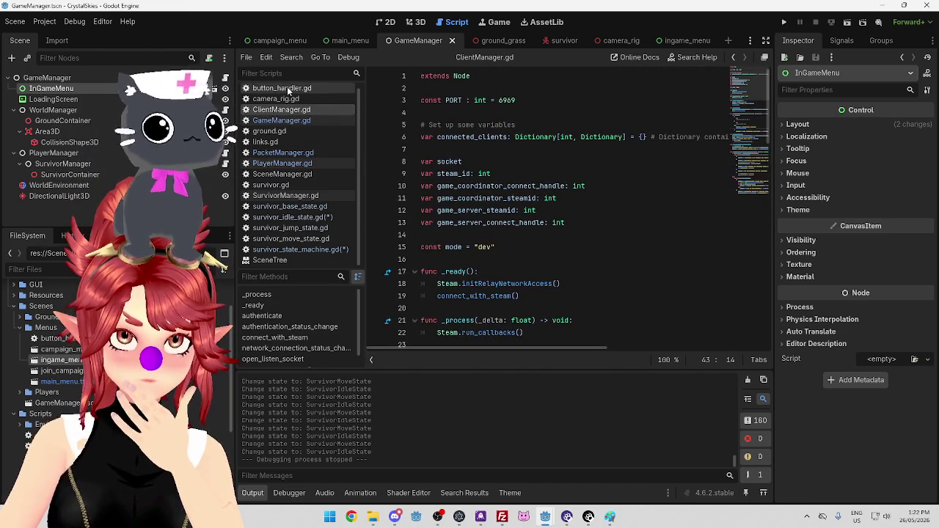
click(292, 143)
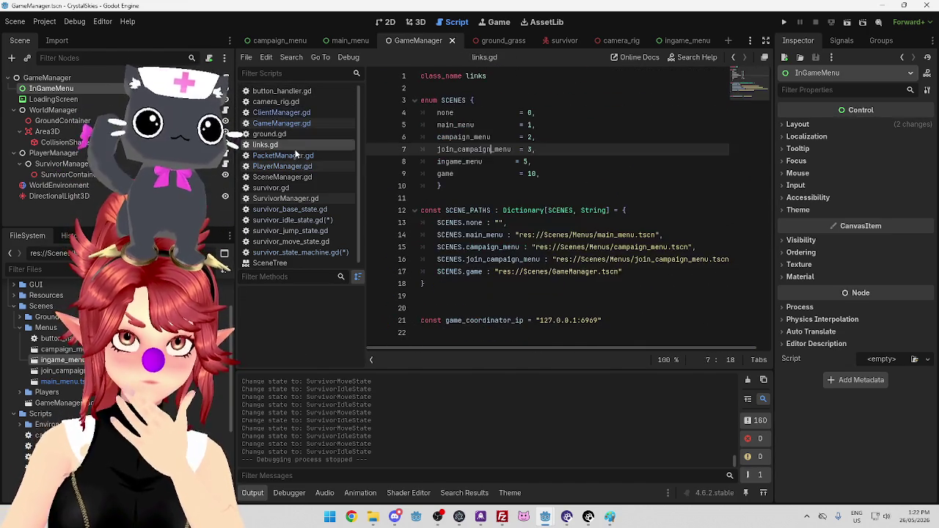
click(286, 155)
click(279, 166)
click(266, 199)
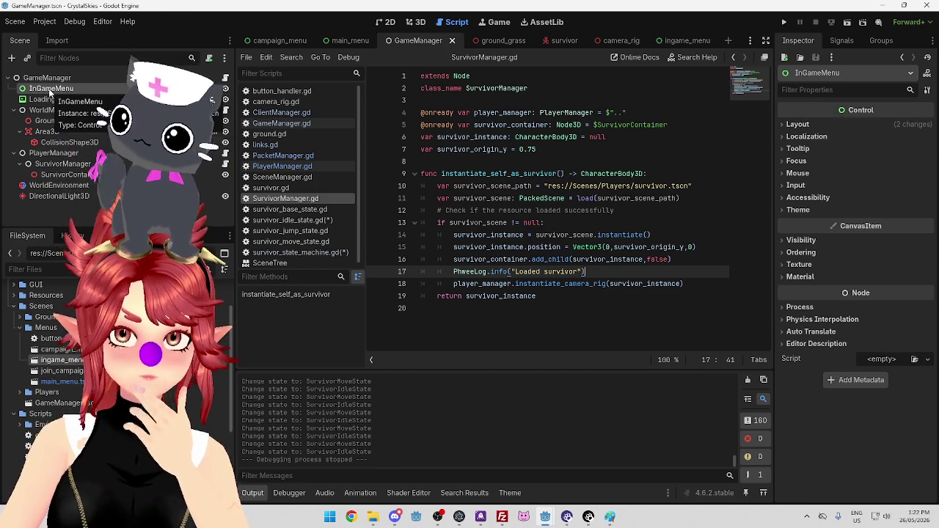
mouse_move(545, 517)
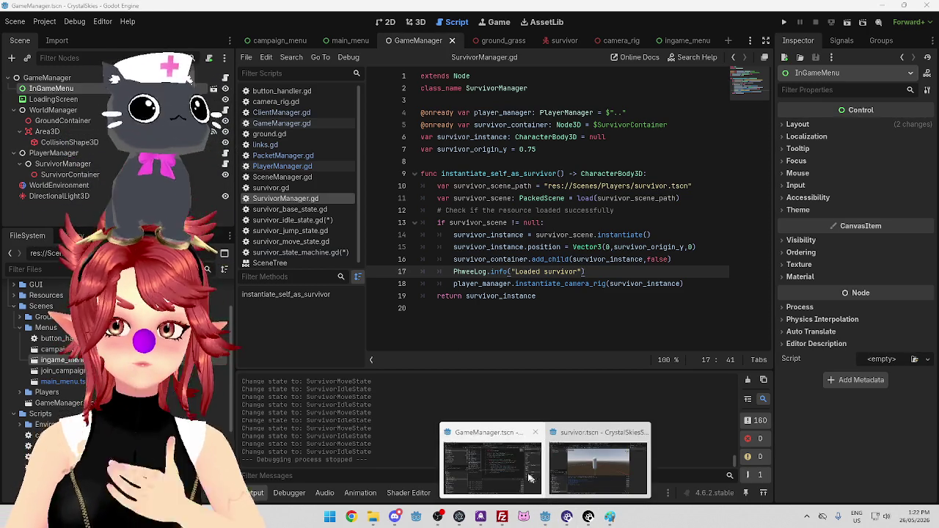
click(596, 461)
Select line 3 in the server project's script editor, then return to the CrystalSkies client window.
click(466, 23)
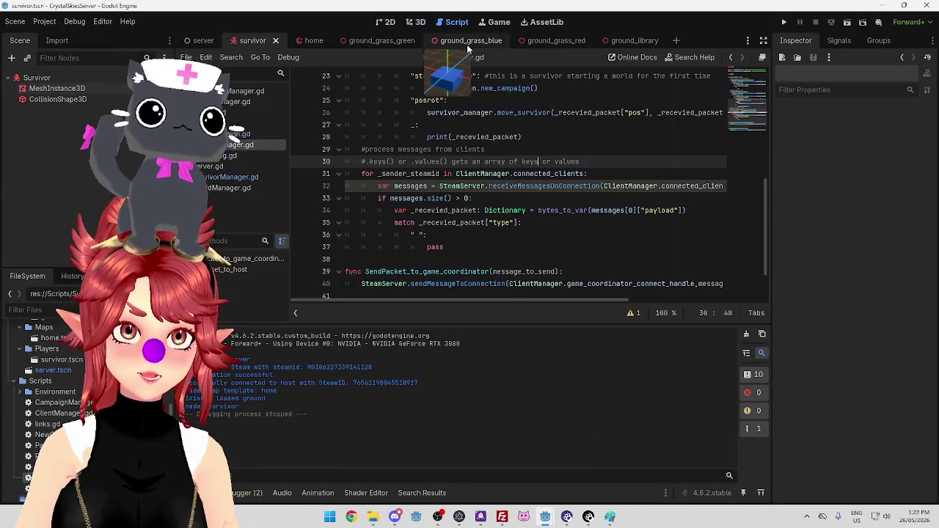
scroll(558, 102, up, 5)
drag(662, 101, 345, 101)
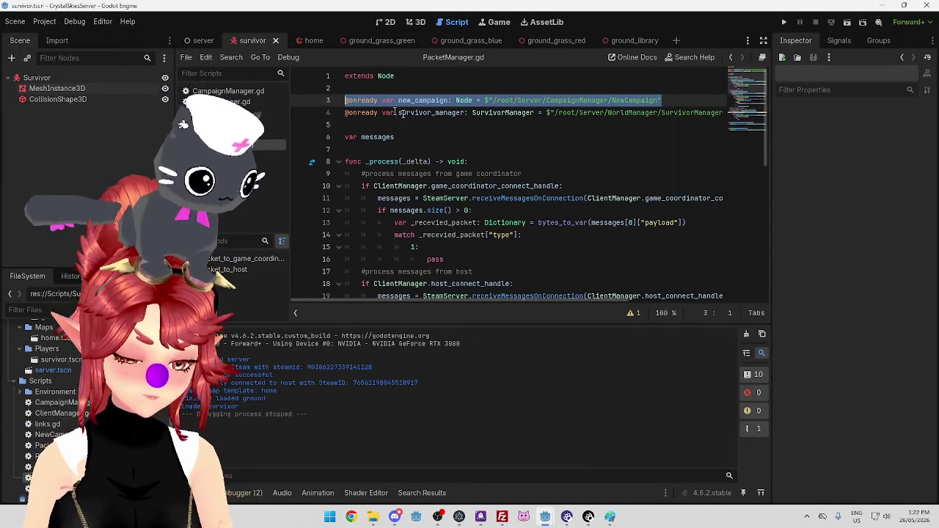
click(545, 518)
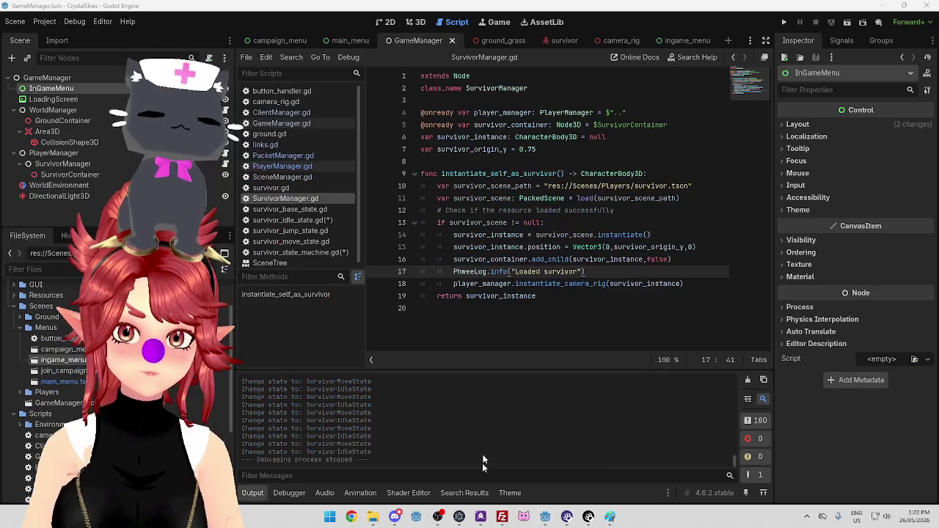
In survivor.gd, add an onready InGameMenu reference below class_name with a blank line above it.
click(271, 188)
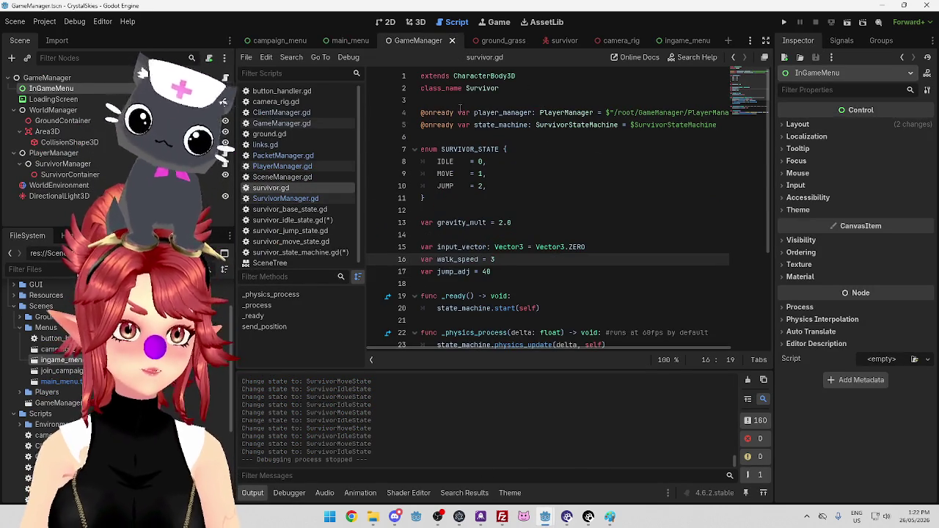
click(465, 129)
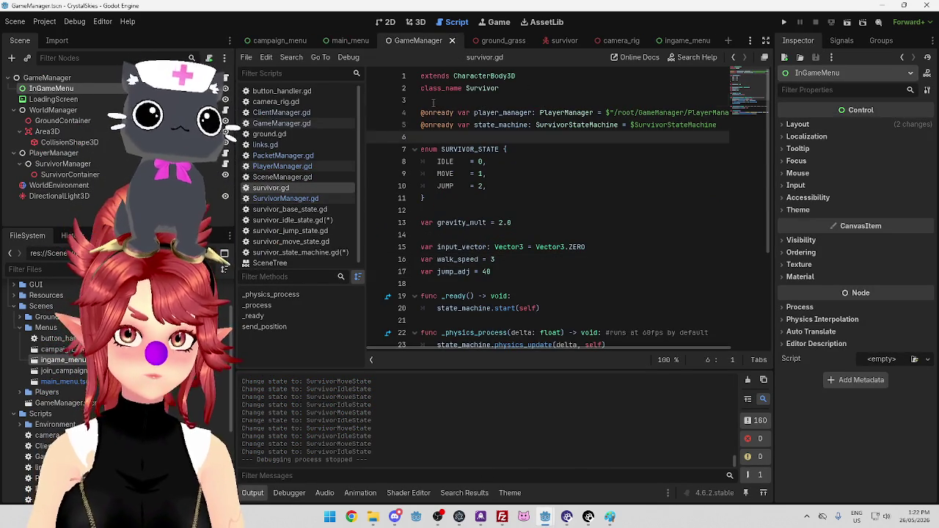
click(434, 102)
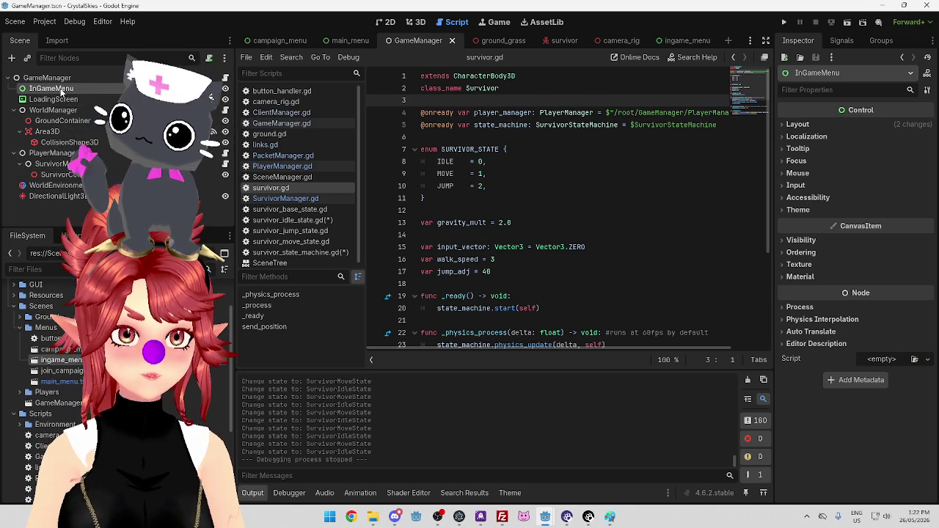
drag(50, 90, 434, 104)
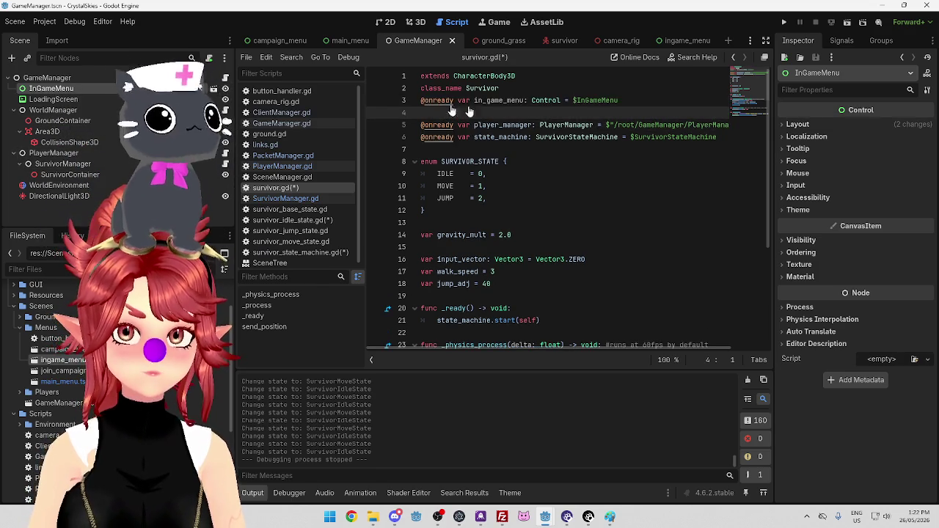
key(alt+Up)
key(Down)
key(Down)
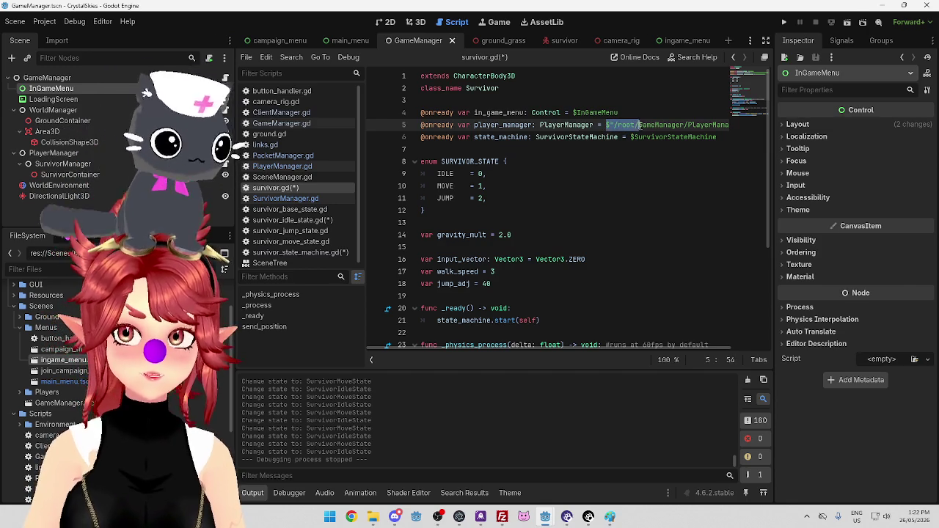
Replace the reference's node path with $"/root/GameManager/InGameMenu".
double_click(595, 113)
text($"/root/GameManager)
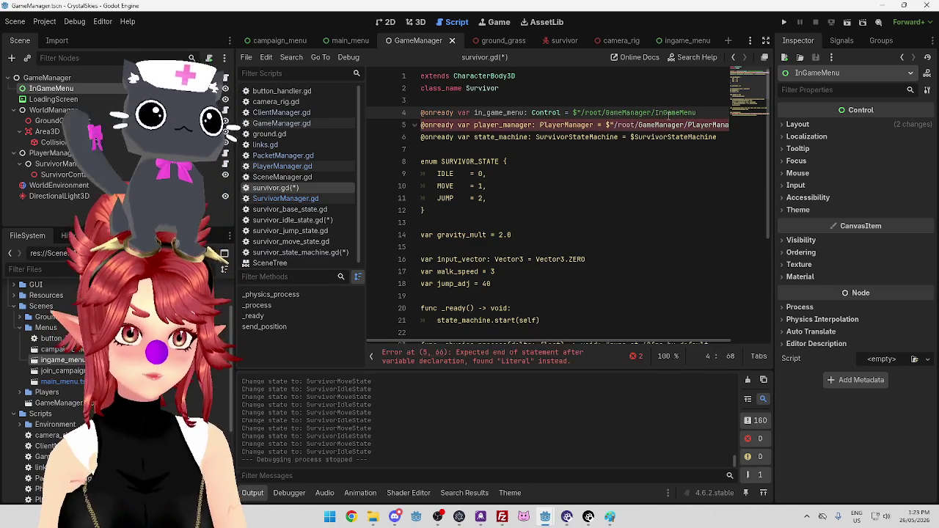
text(")
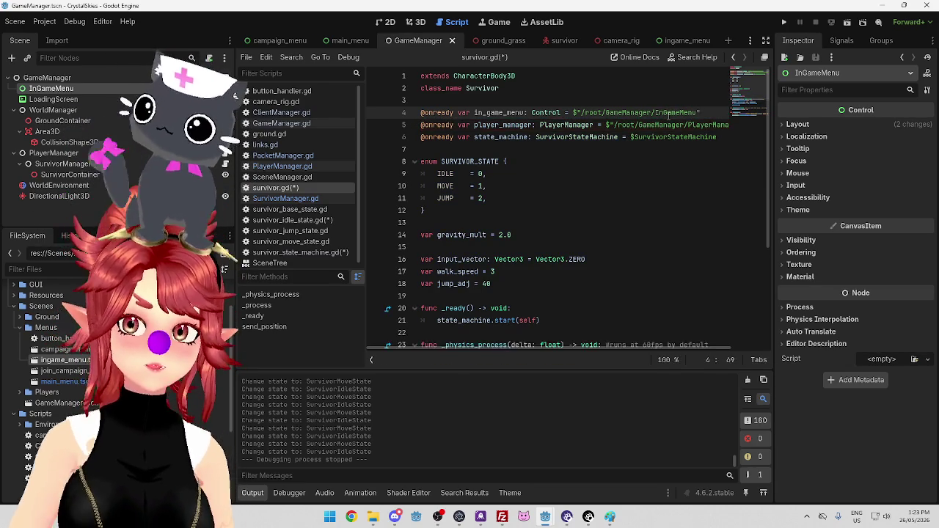
click(643, 162)
mouse_move(593, 348)
mouse_down()
mouse_move(666, 361)
mouse_move(555, 343)
mouse_up()
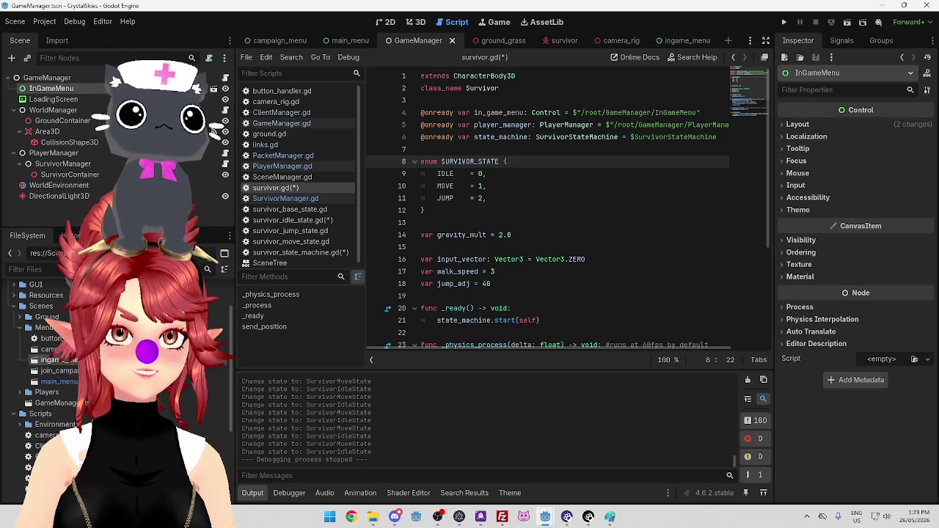
Review the in_game_menu and state_machine declarations, then open survivor_state_machine.gd.
click(570, 115)
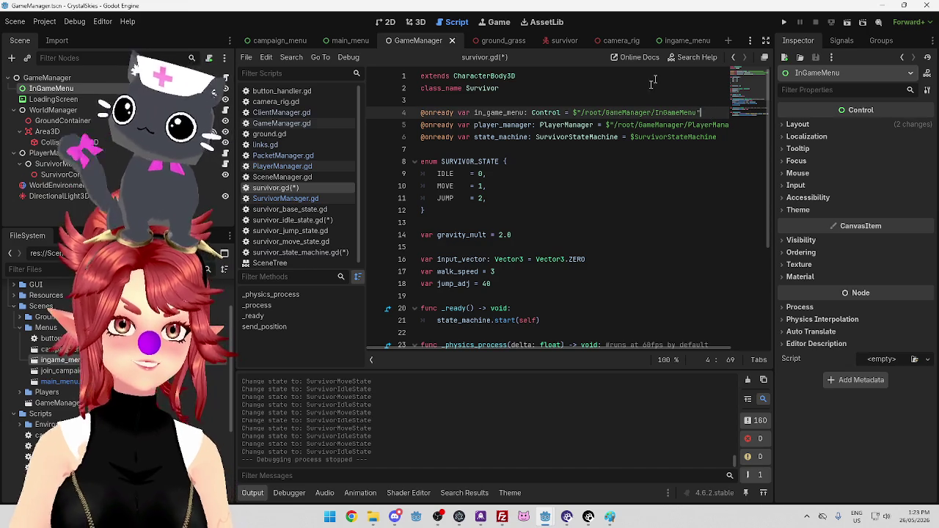
click(664, 138)
click(675, 149)
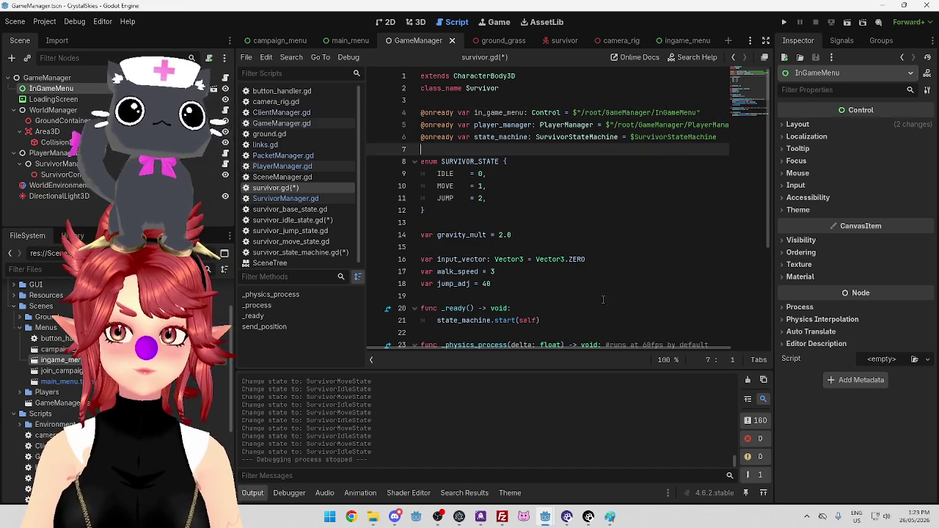
drag(587, 350, 652, 360)
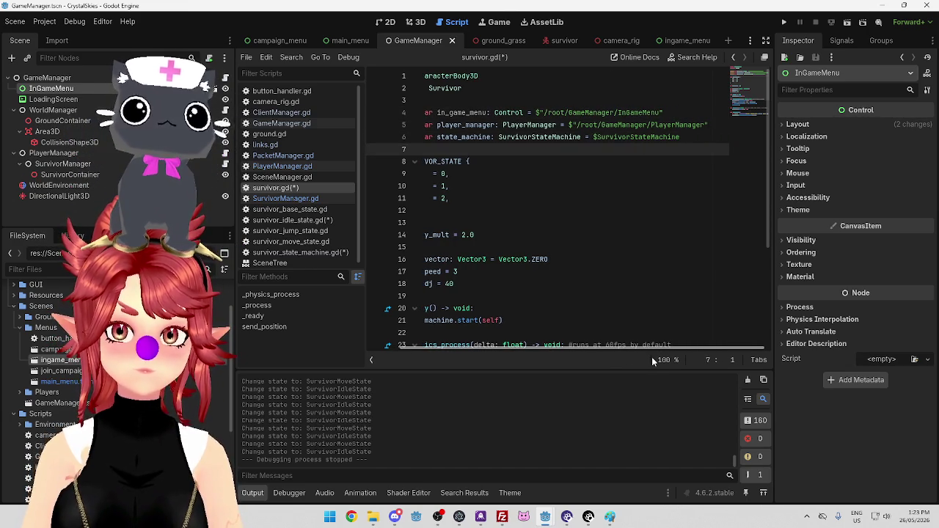
mouse_move(639, 357)
mouse_down()
mouse_move(574, 351)
mouse_move(646, 366)
mouse_up()
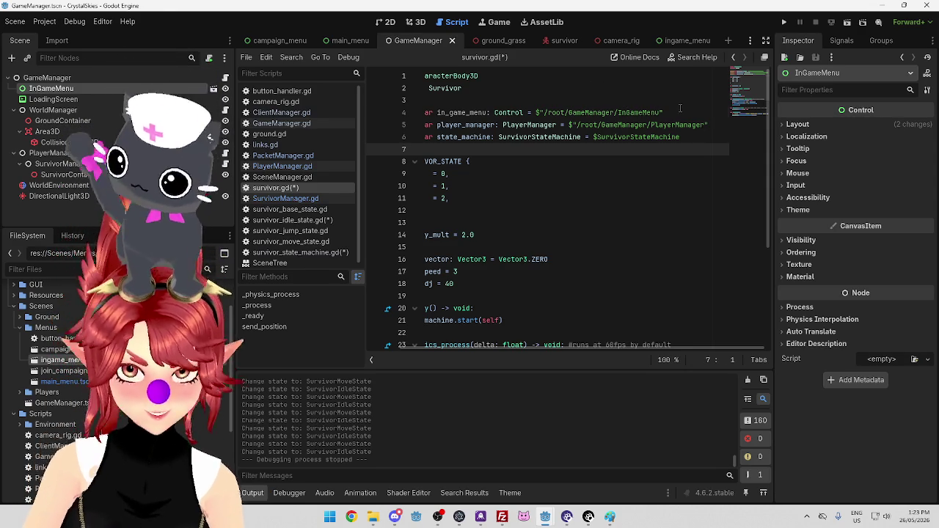
click(680, 110)
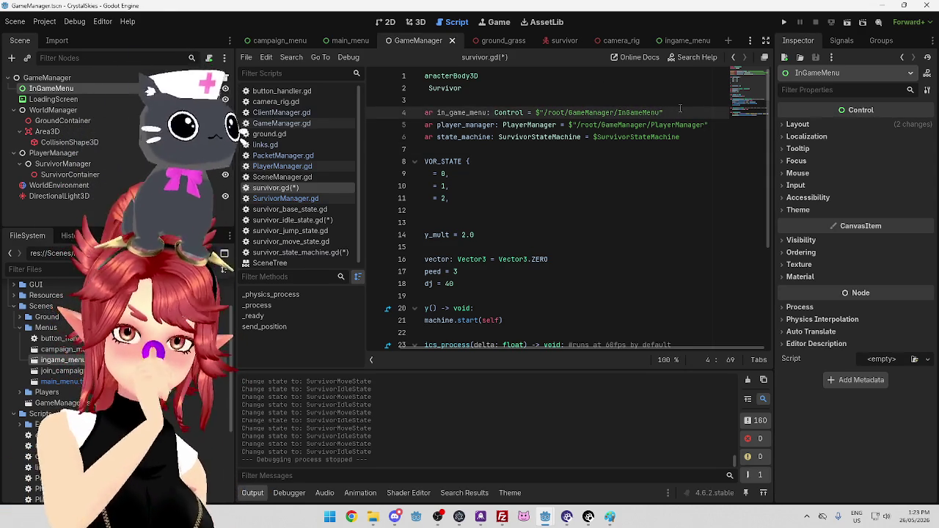
scroll(596, 137, down, 5)
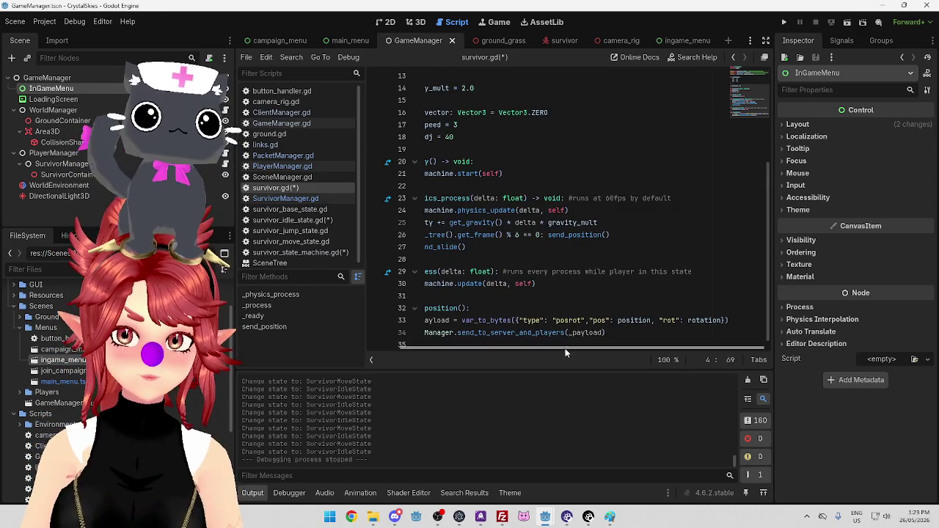
scroll(610, 161, left, 2)
scroll(622, 182, up, 5)
scroll(531, 137, down, 5)
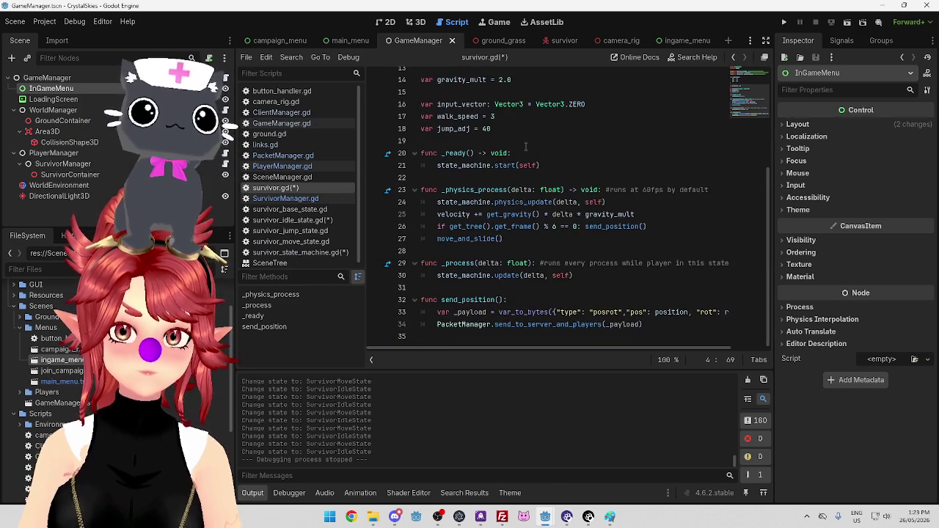
scroll(562, 176, up, 5)
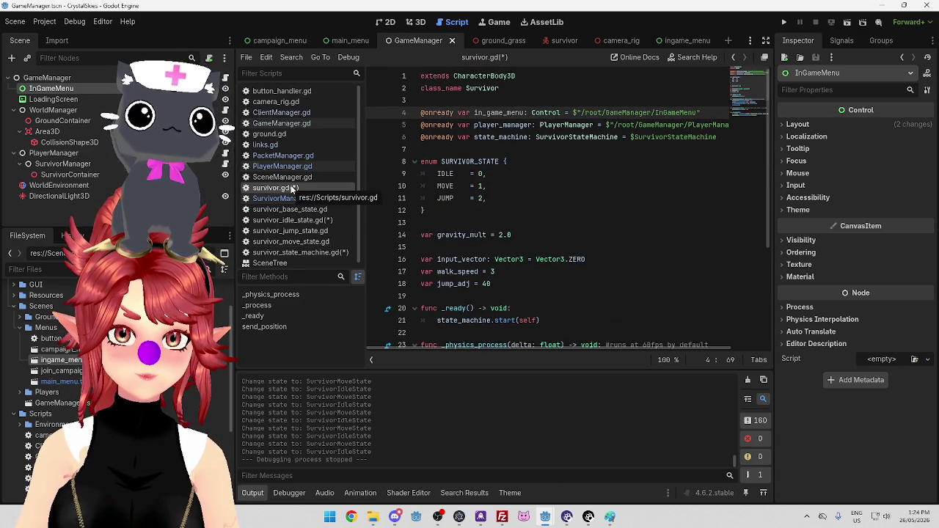
scroll(544, 206, down, 5)
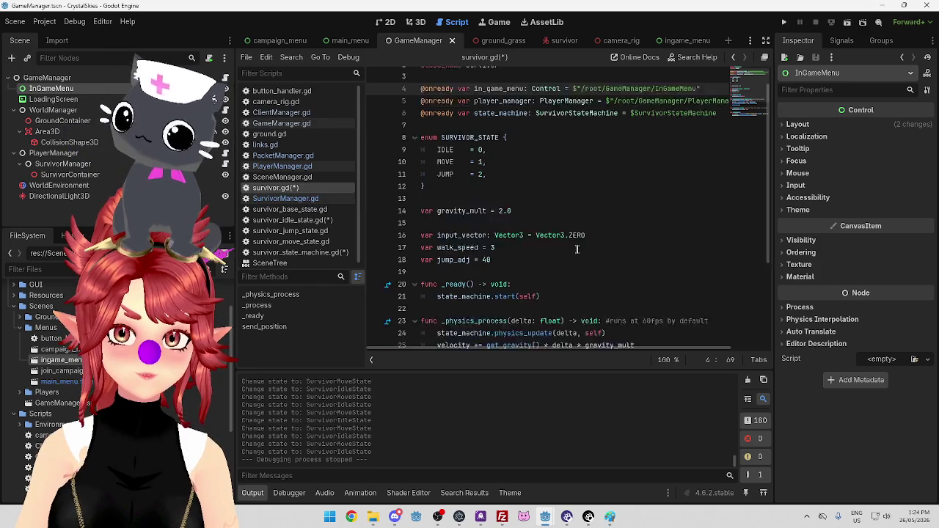
click(301, 253)
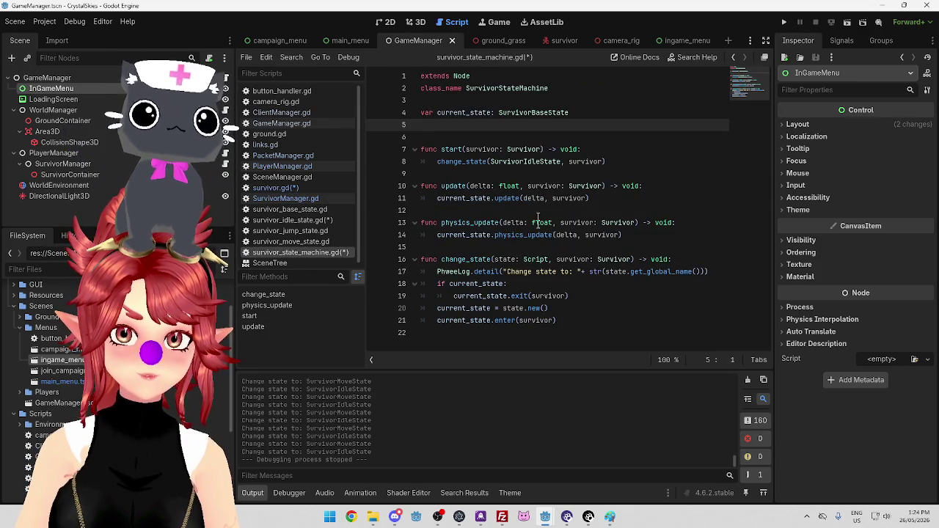
Check the menu reference name in survivor.gd, then type 'if survivor.ingame' on line 8 of survivor_idle_state.gd.
click(292, 220)
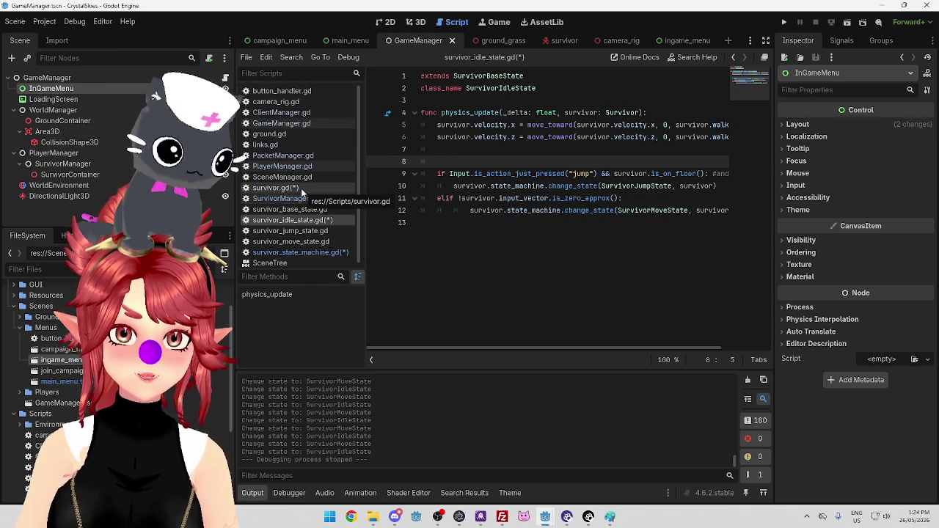
click(300, 187)
scroll(502, 151, up, 4)
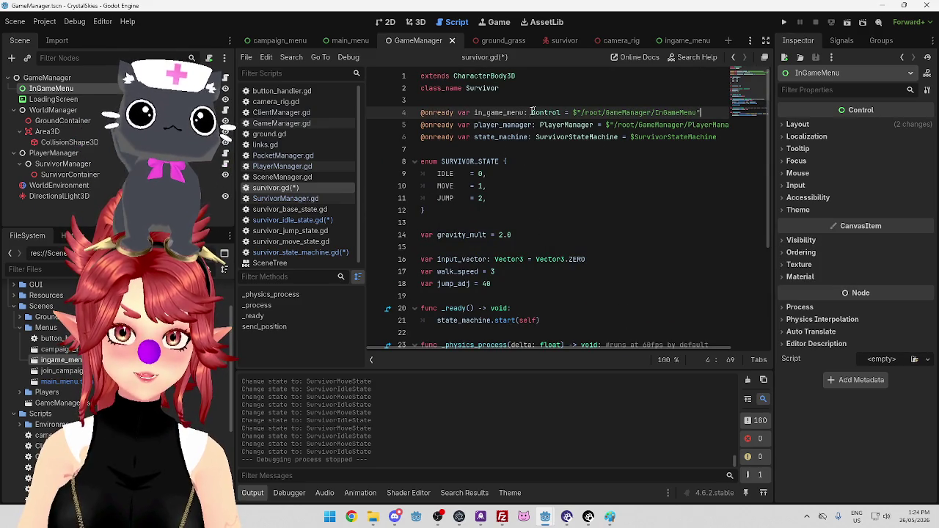
click(297, 220)
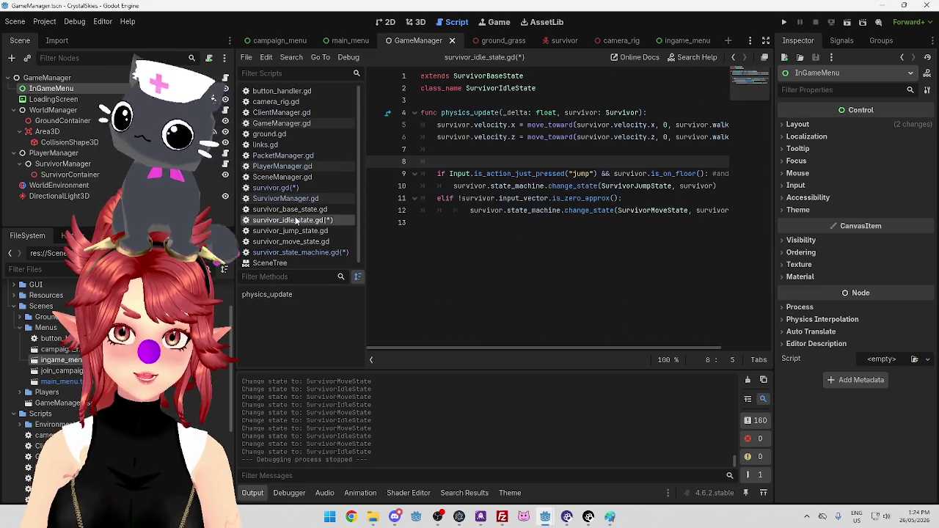
text(if )
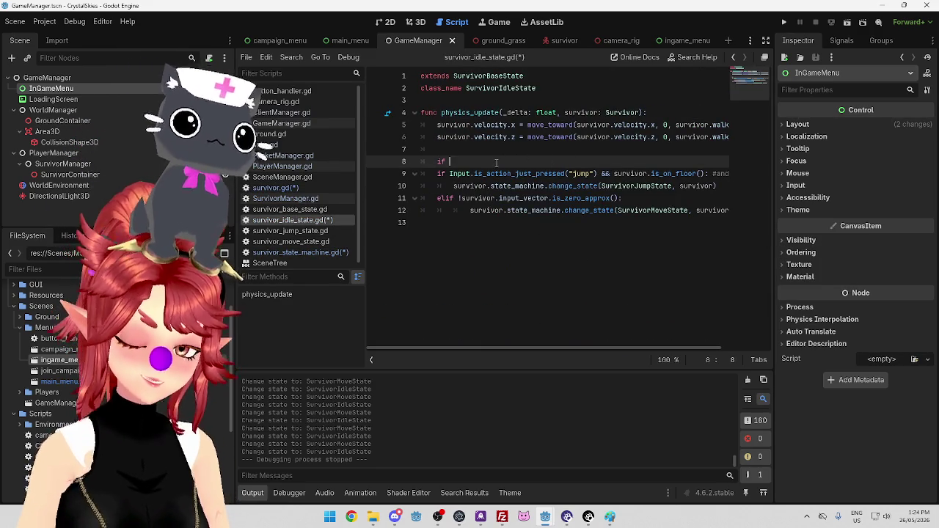
text(survivor.in)
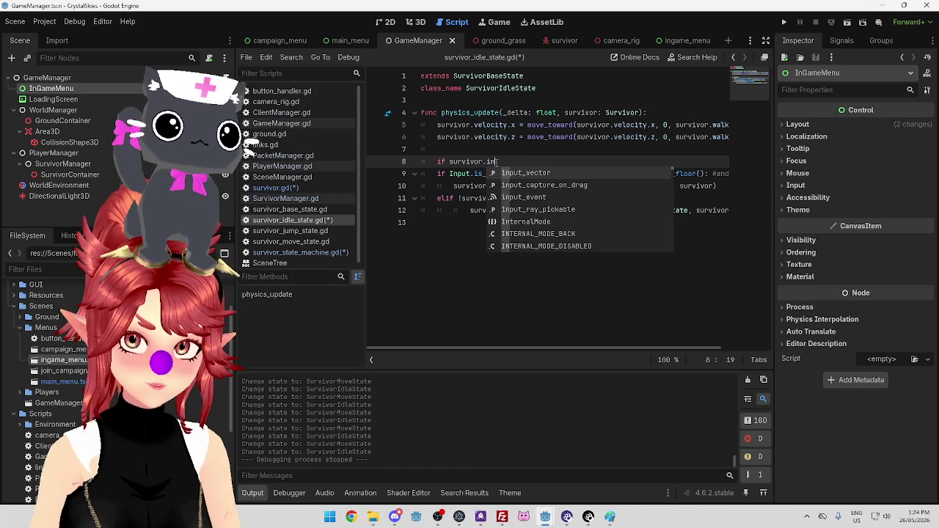
text(game)
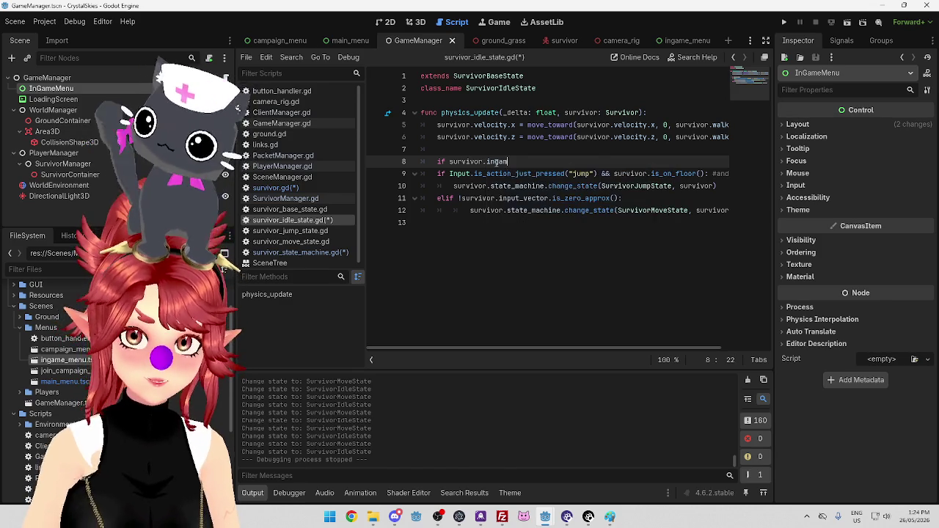
Recheck survivor.gd and retype the misspelled 'ingame' as 'in_' on line 8.
click(275, 188)
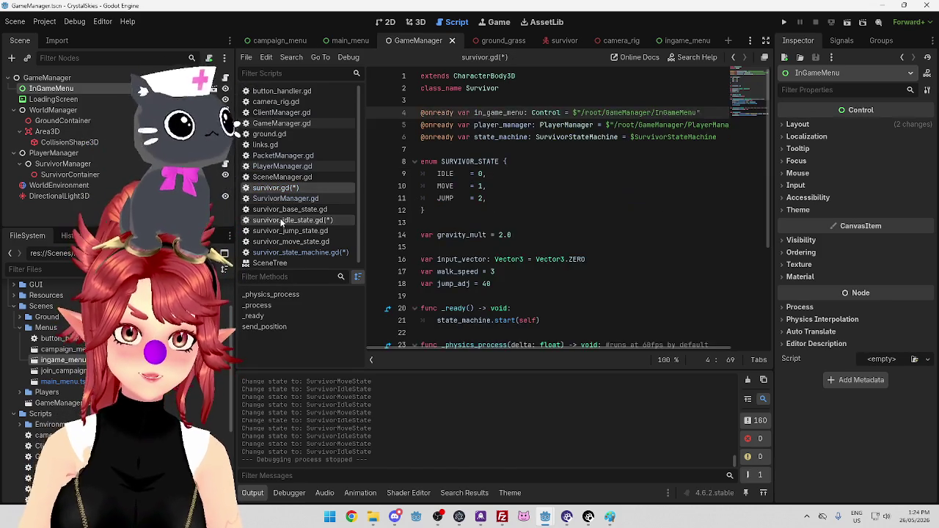
click(281, 221)
double_click(513, 162)
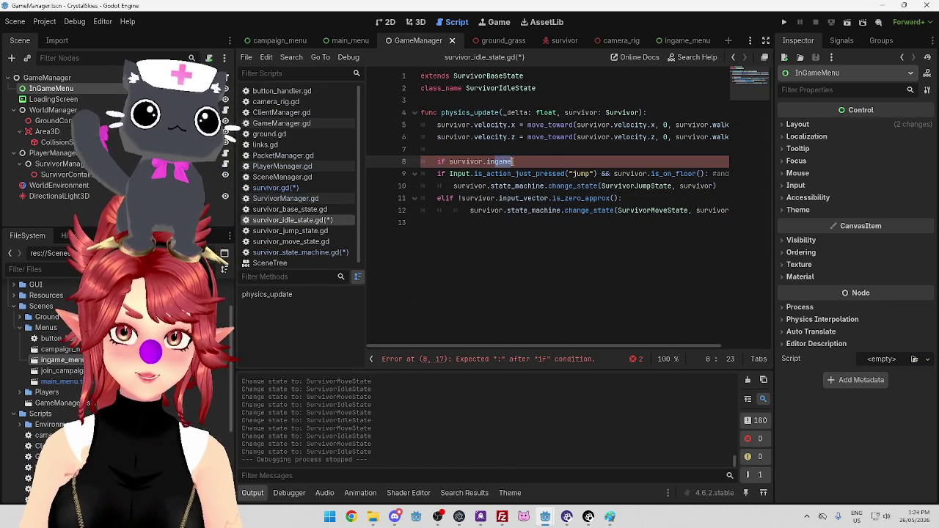
text(in_)
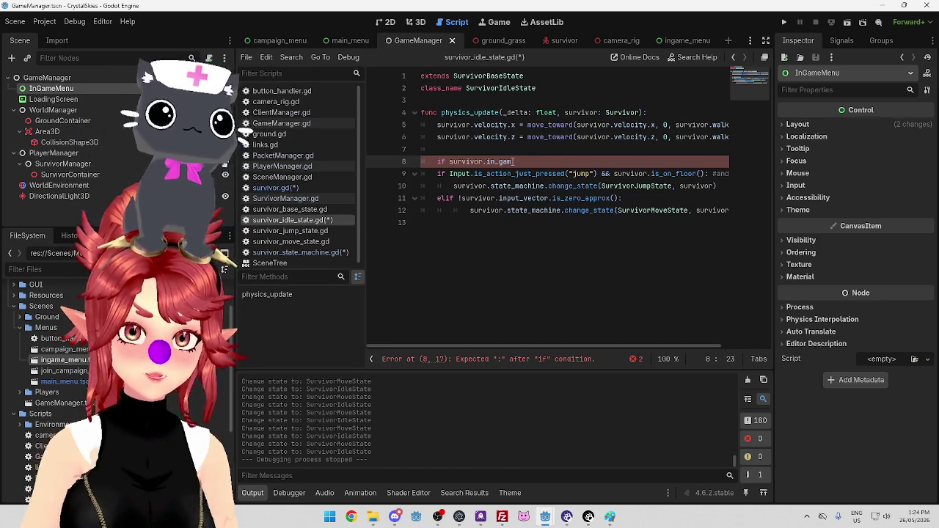